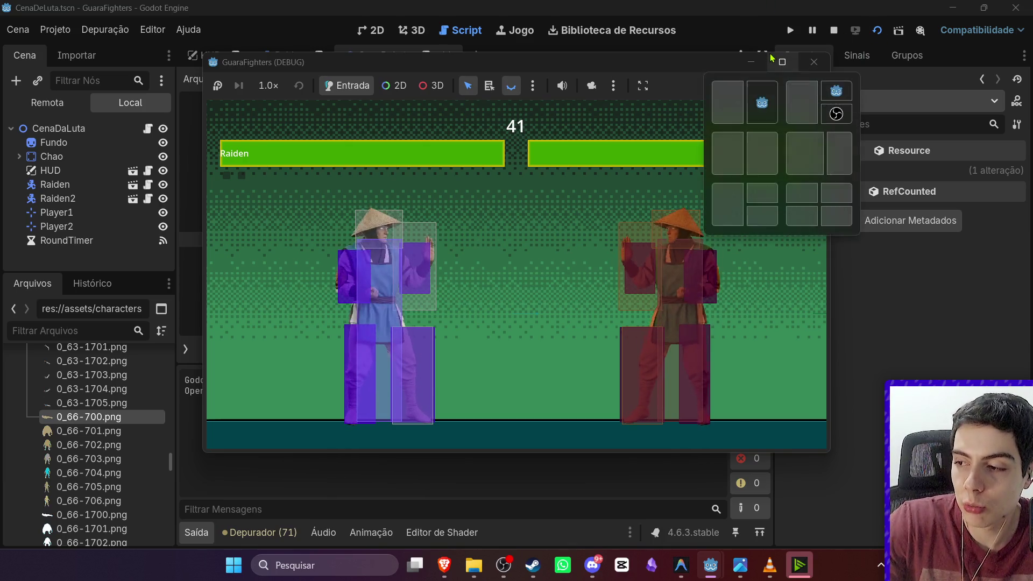
Walk both Raidens into each other, attack and throw so they swap sides, then quit with F8
key("d")
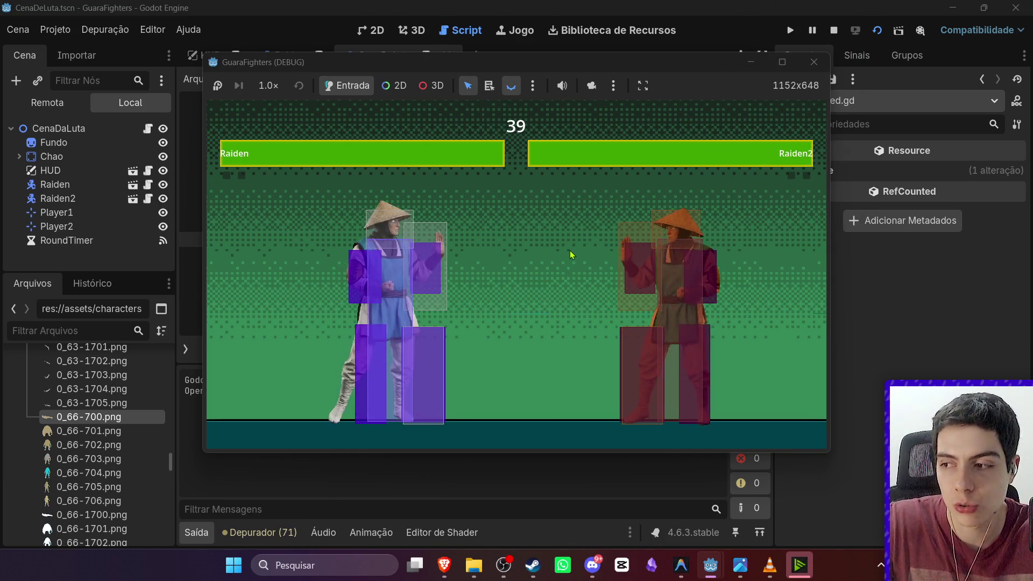
key("d")
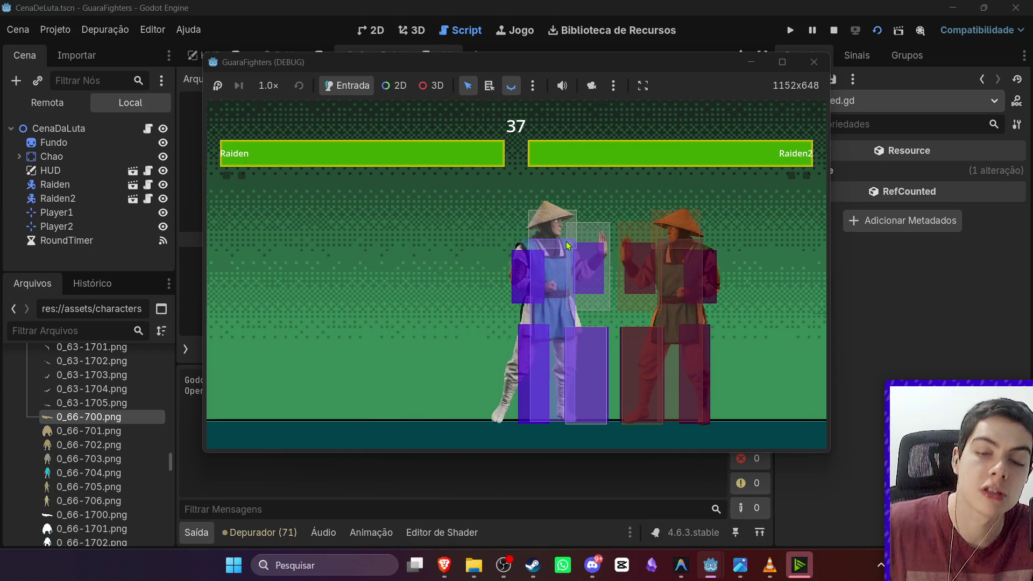
key("j")
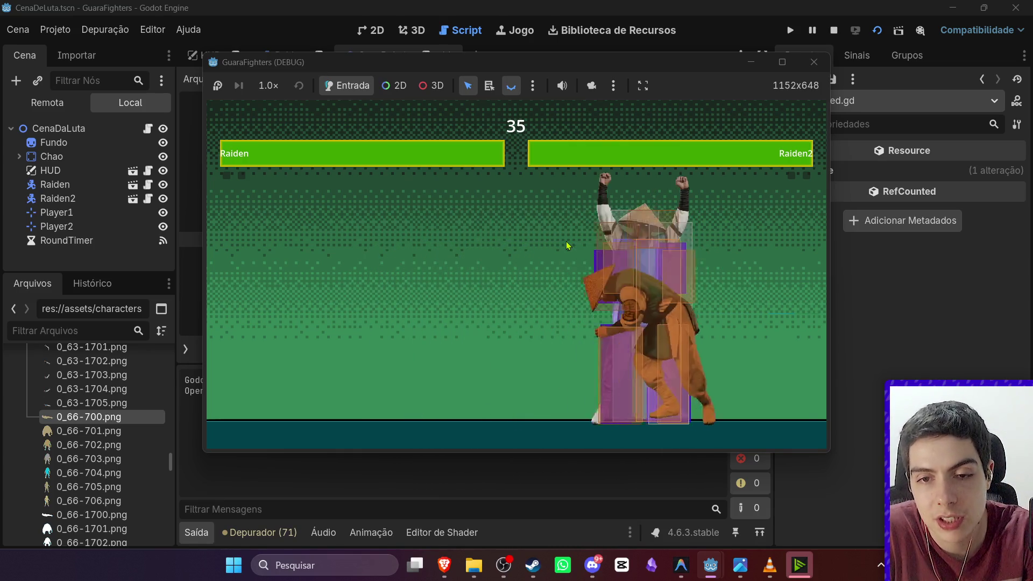
key("Left")
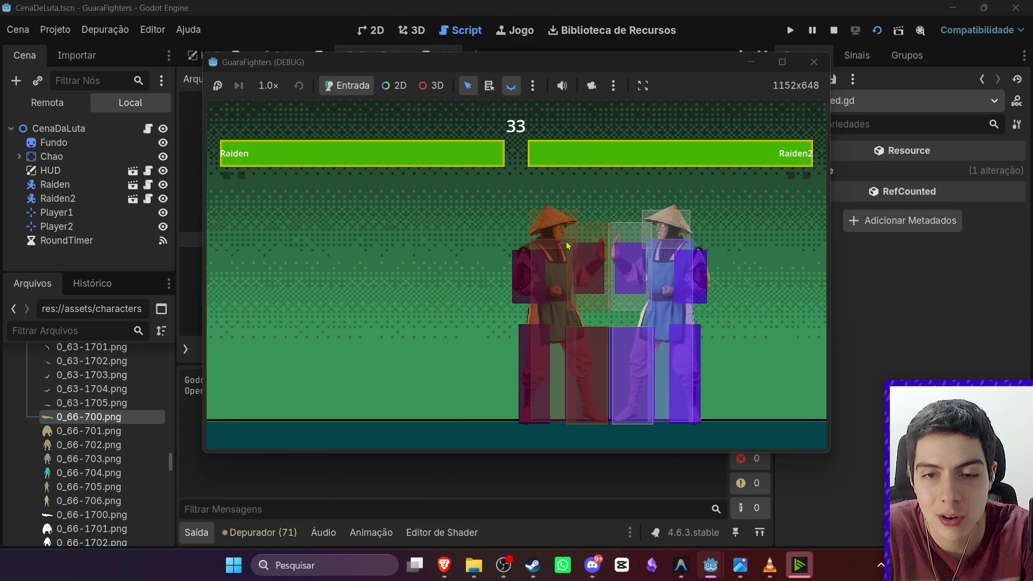
key("j")
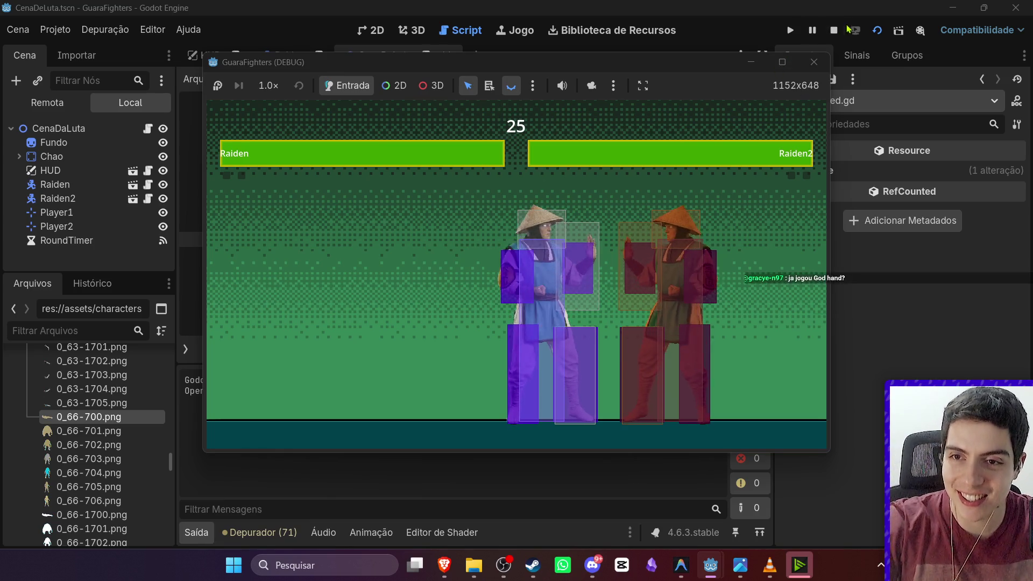
key("F8")
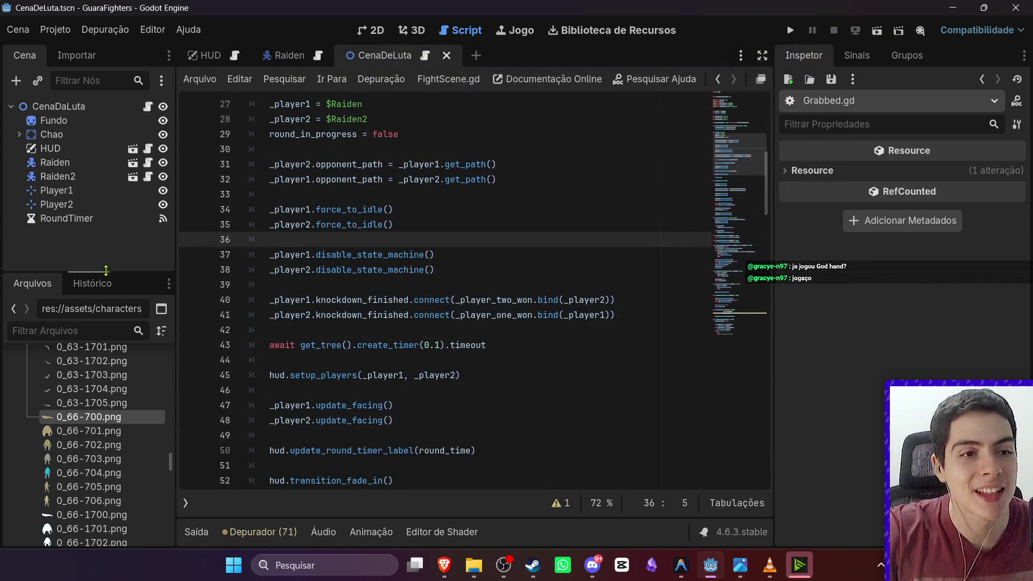
In the Raiden scene, set Grab's Knockback Force to 500, then run the CenaDeLuta scene
left_click(287, 61)
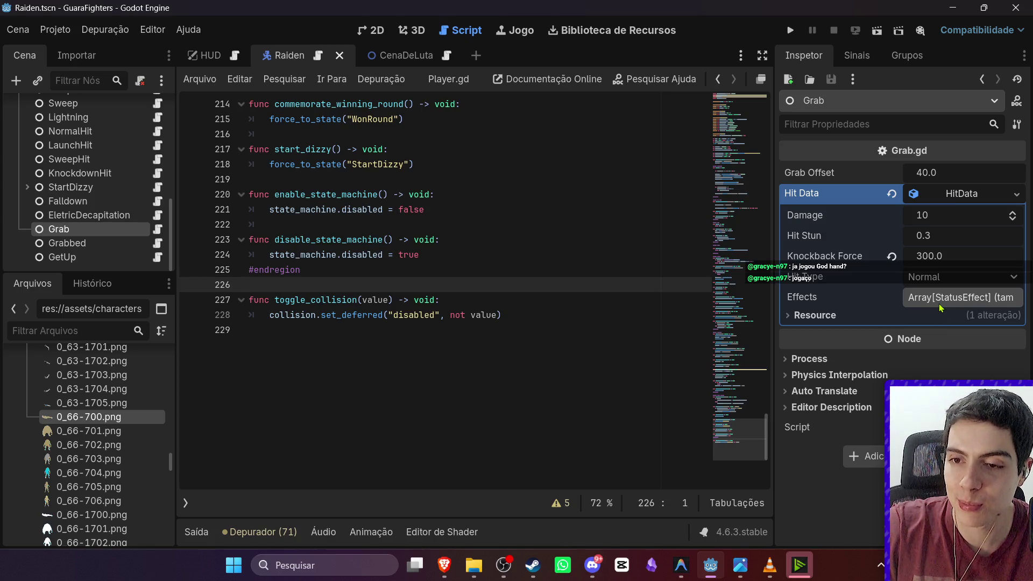
left_click(940, 256)
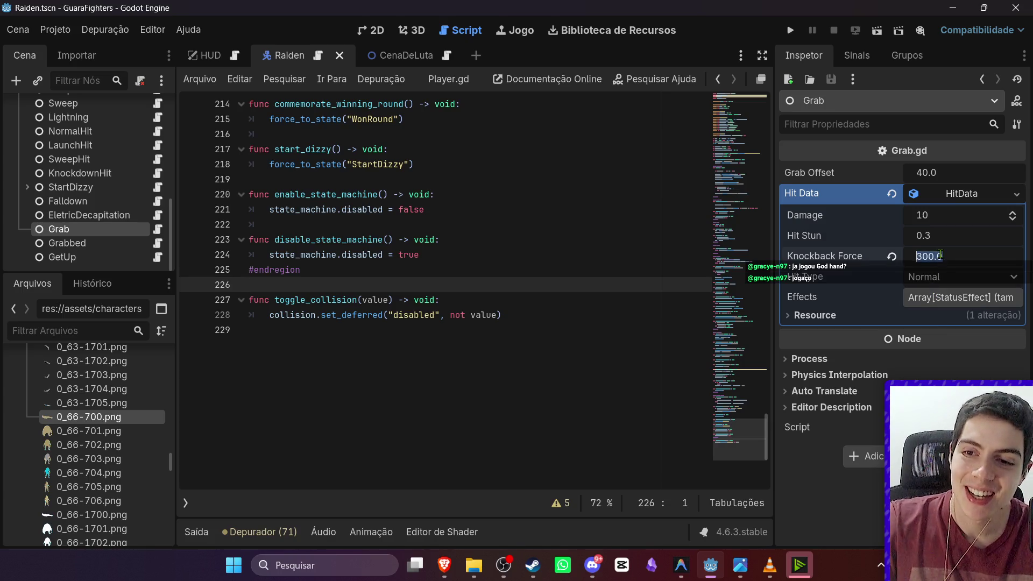
type("500")
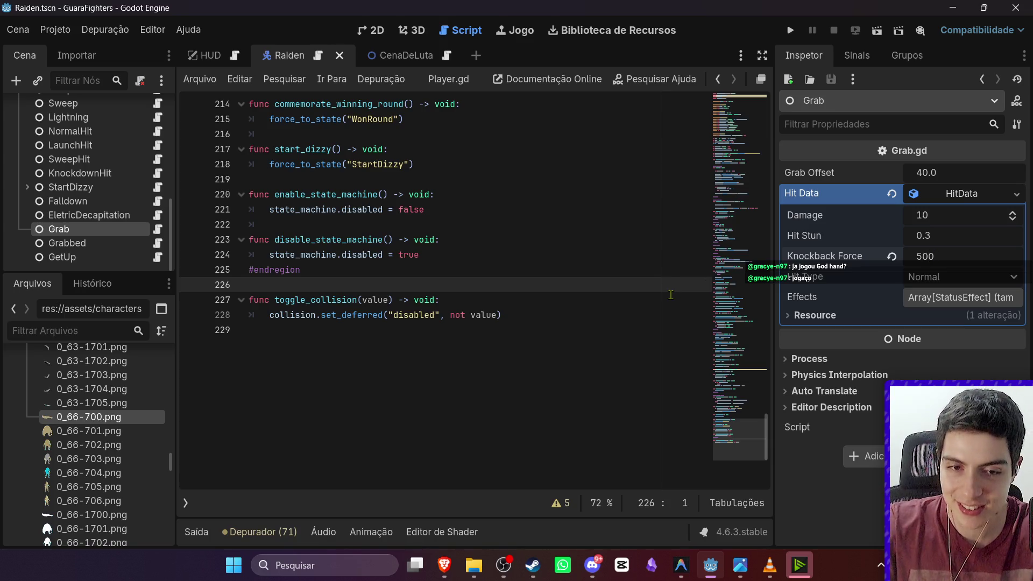
left_click(671, 295)
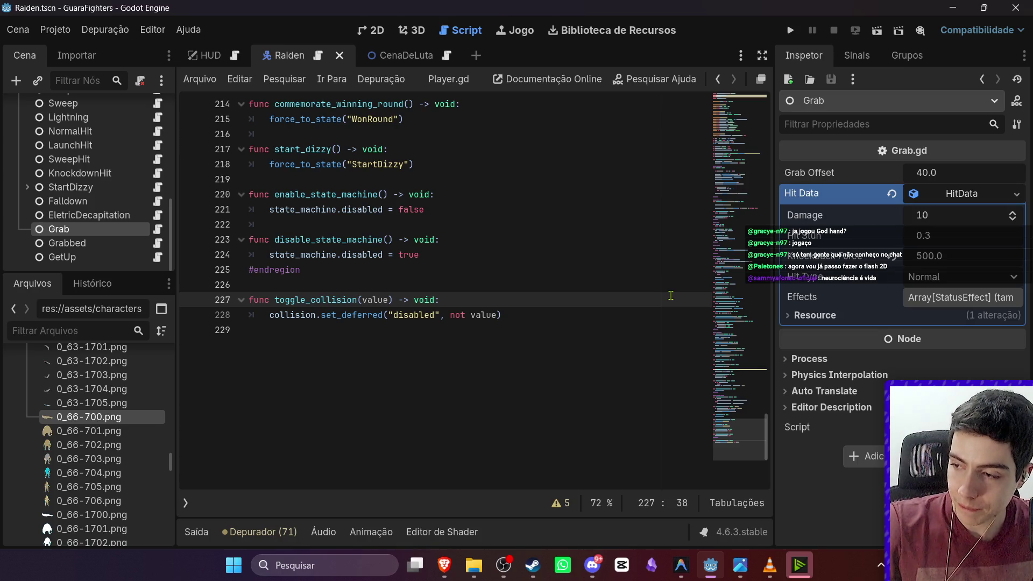
left_click(412, 58)
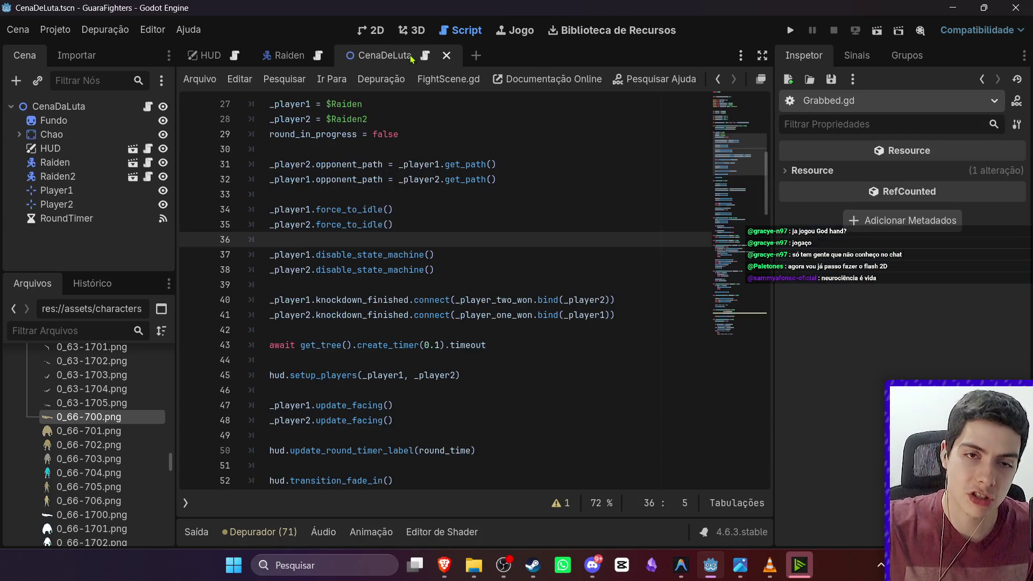
left_click(877, 31)
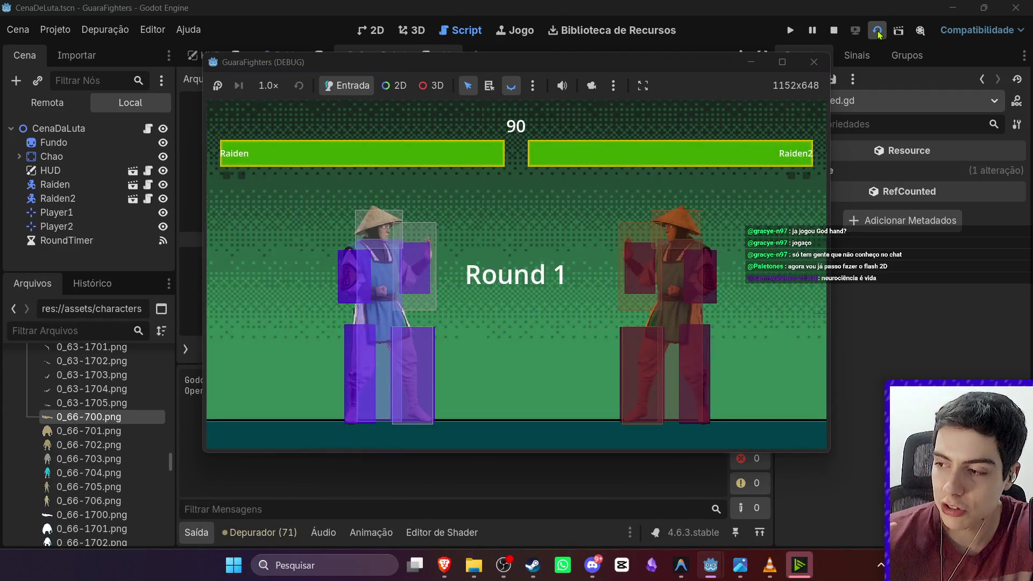
Walk the left Raiden in to attack, walk Raiden2 into it, then stop the game
key("d")
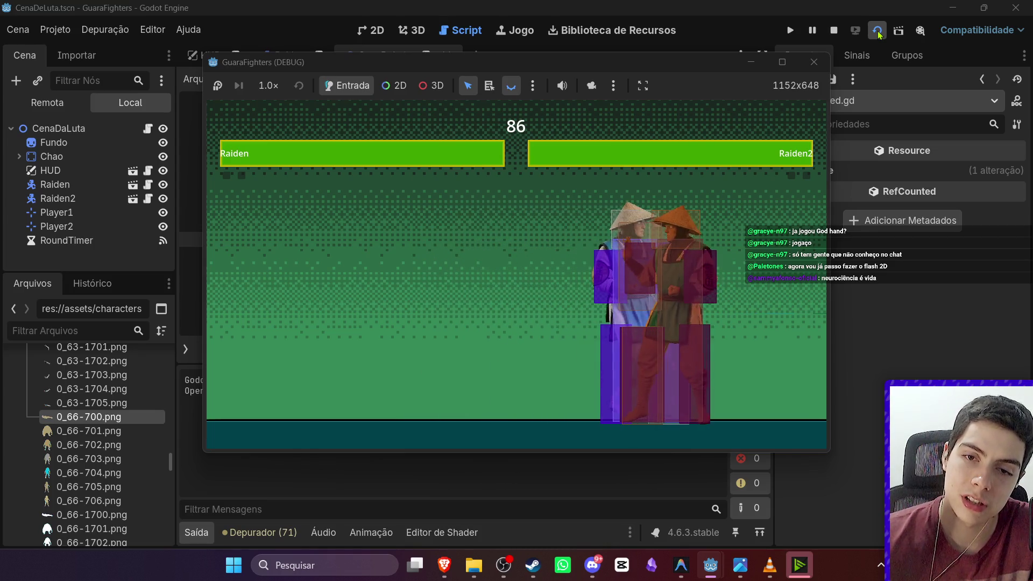
key("j")
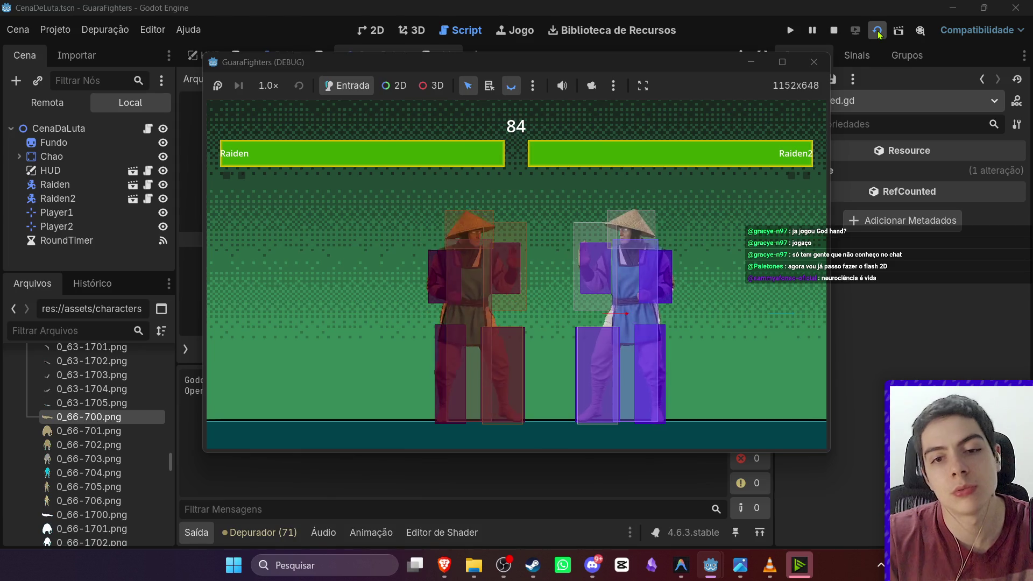
key("Left")
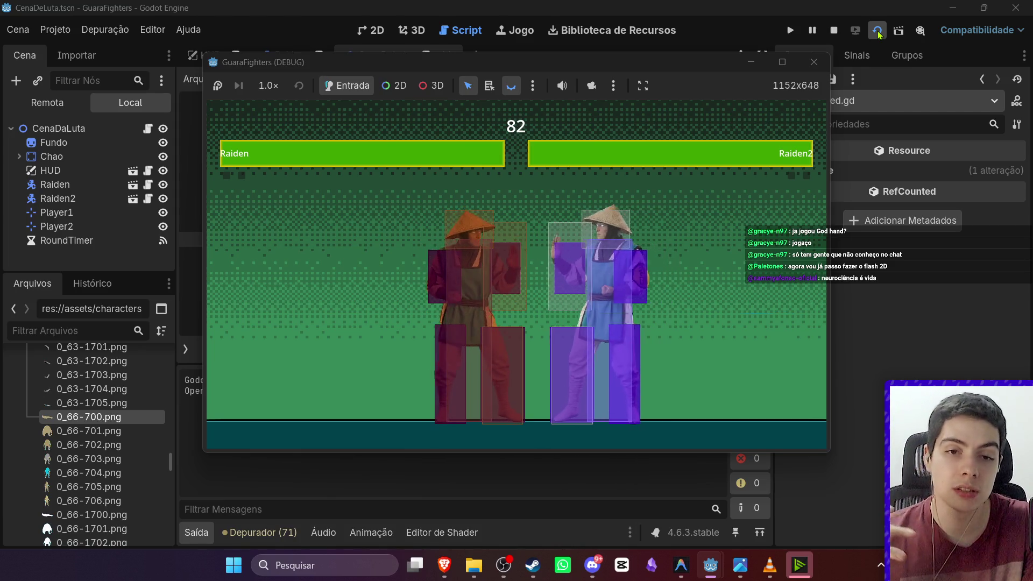
key("Left")
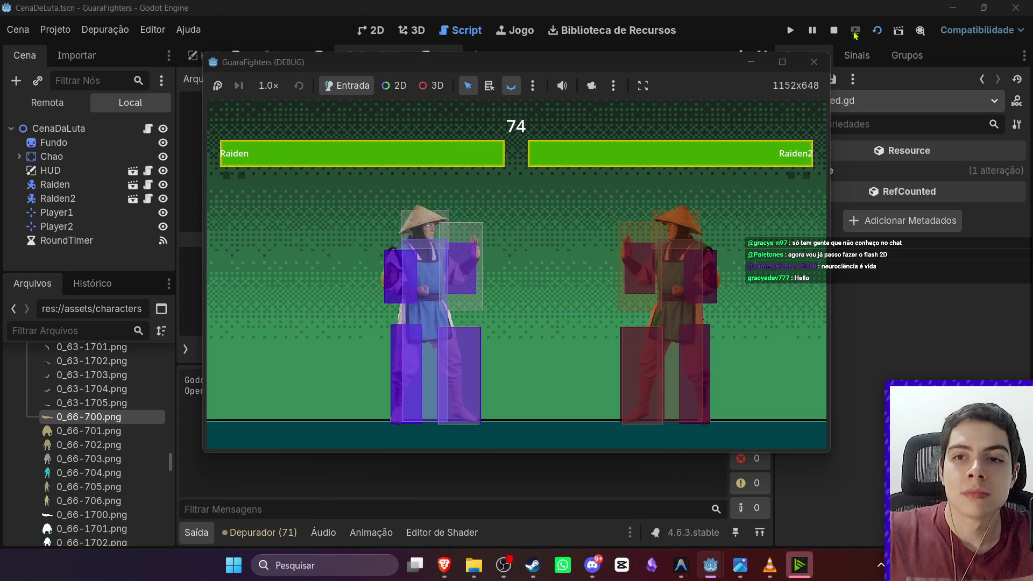
left_click(834, 31)
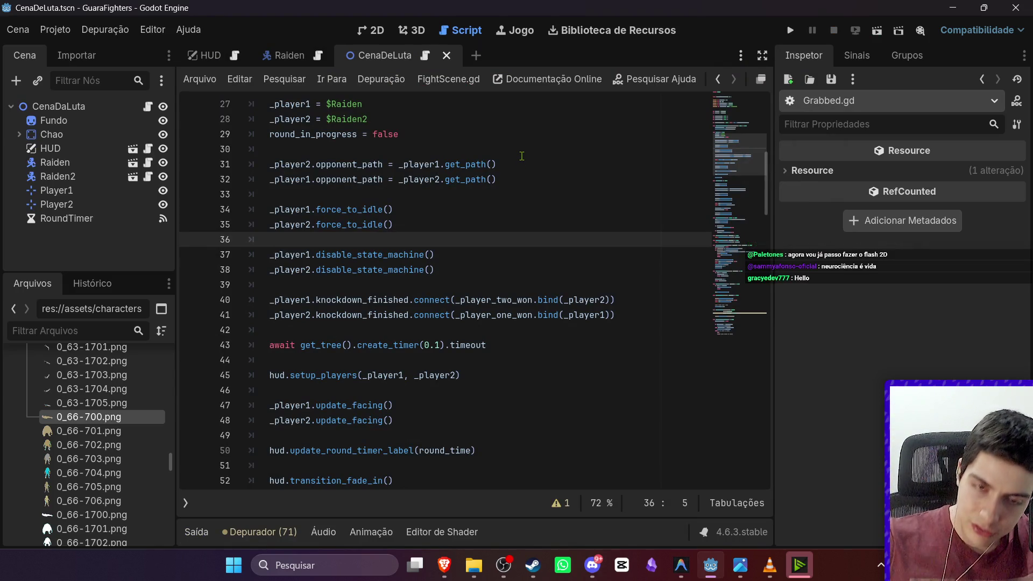
In 2D view, expand the Raiden scene tree, select AnimationPlayer and show its animation list
left_click(371, 30)
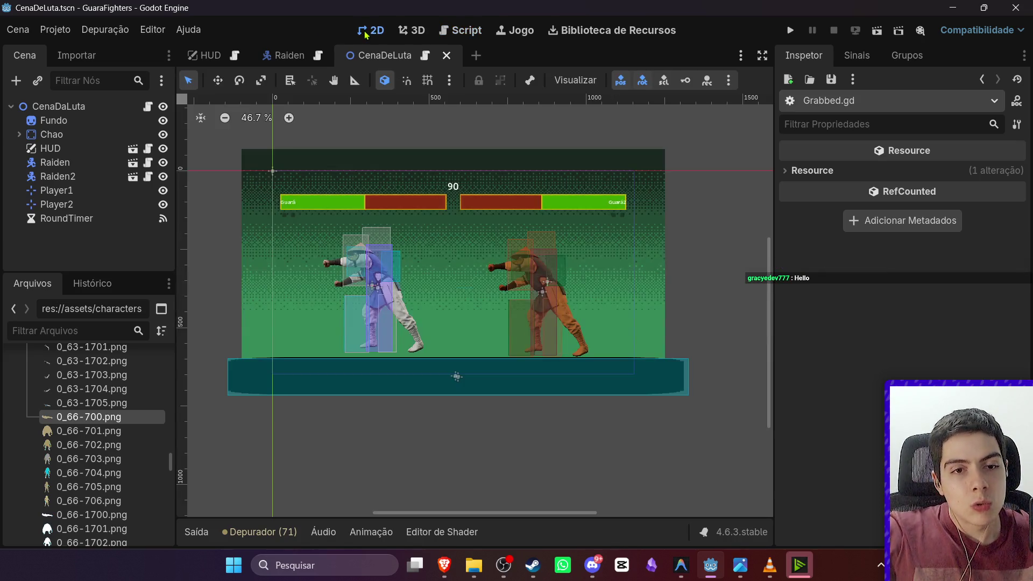
left_click(282, 56)
scroll(73, 161, "up", 10)
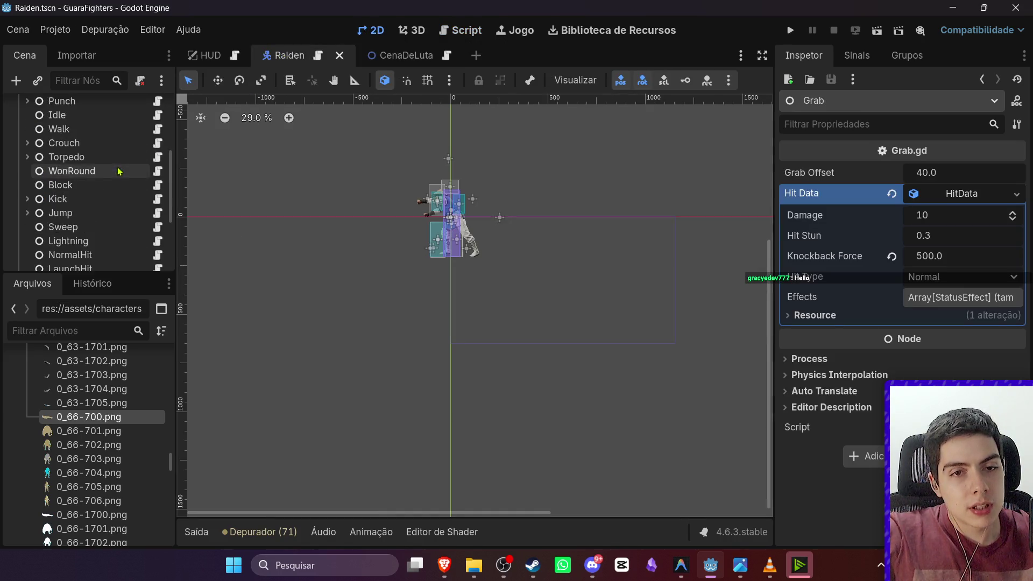
left_click(20, 120)
left_click(92, 162)
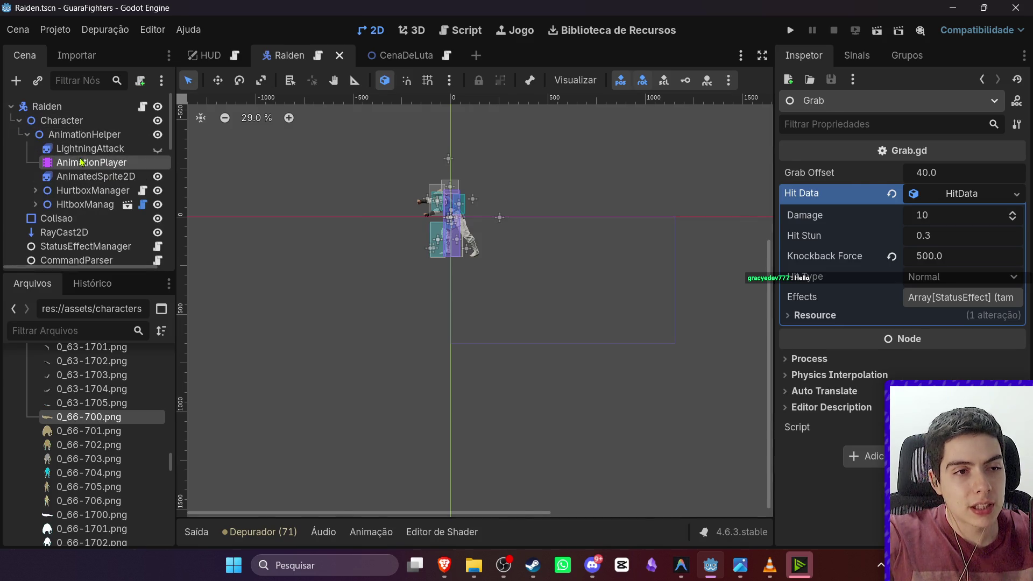
left_click(450, 228)
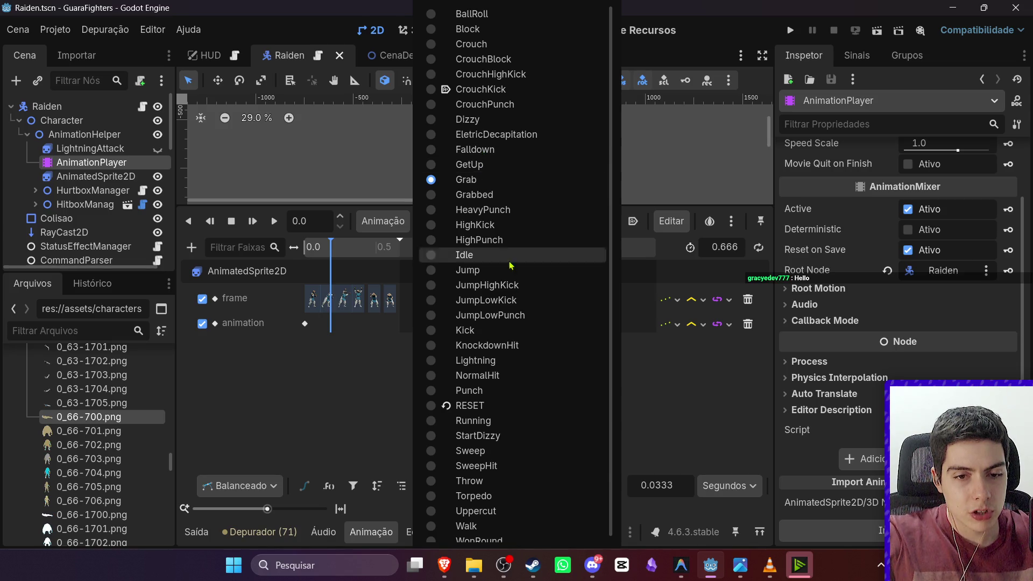
Inspect the EletricDecapitation sprite frames on the AnimatedSprite2D node
left_click(132, 156)
left_click(116, 177)
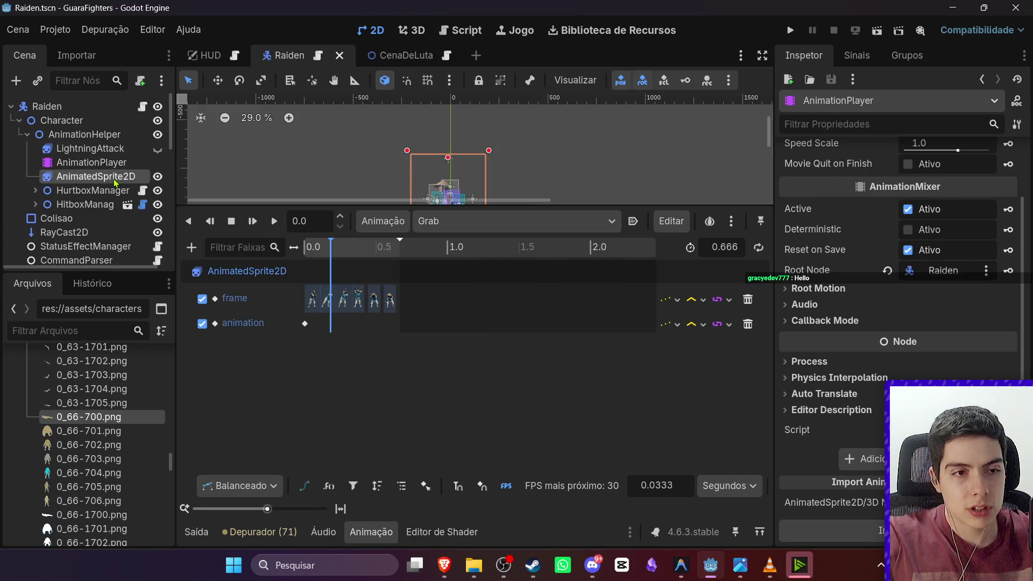
scroll(268, 428, "up", 2)
left_click(268, 429)
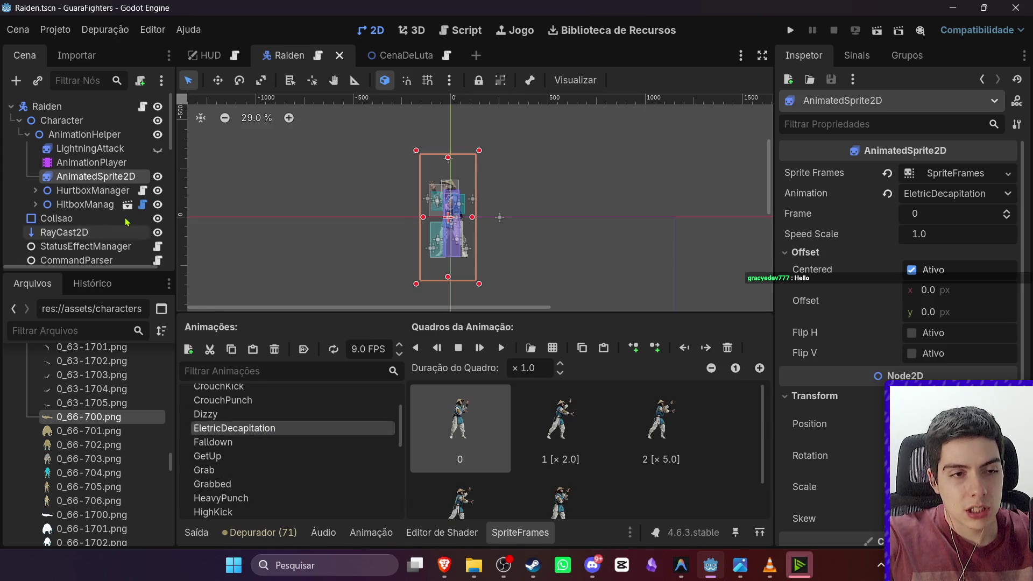
Load EletricDecapitation in the AnimationPlayer and scrub through its timeline
left_click(92, 162)
left_click(432, 222)
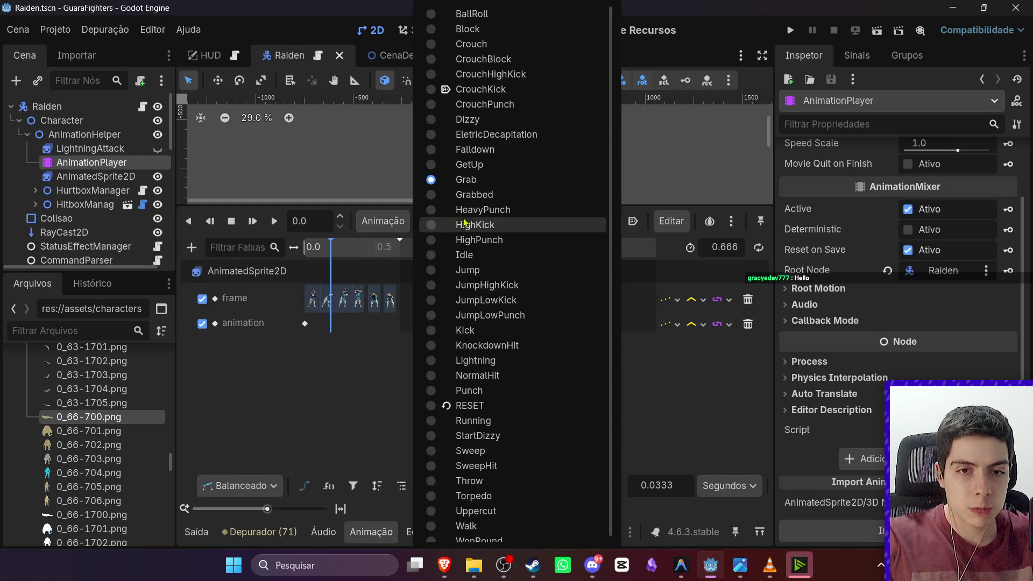
left_click(497, 134)
scroll(508, 201, "down", 3)
scroll(490, 183, "up", 2)
scroll(486, 187, "up", 2)
mouse_move(318, 250)
left_mouse_down()
mouse_move(483, 269)
mouse_move(303, 250)
left_mouse_up()
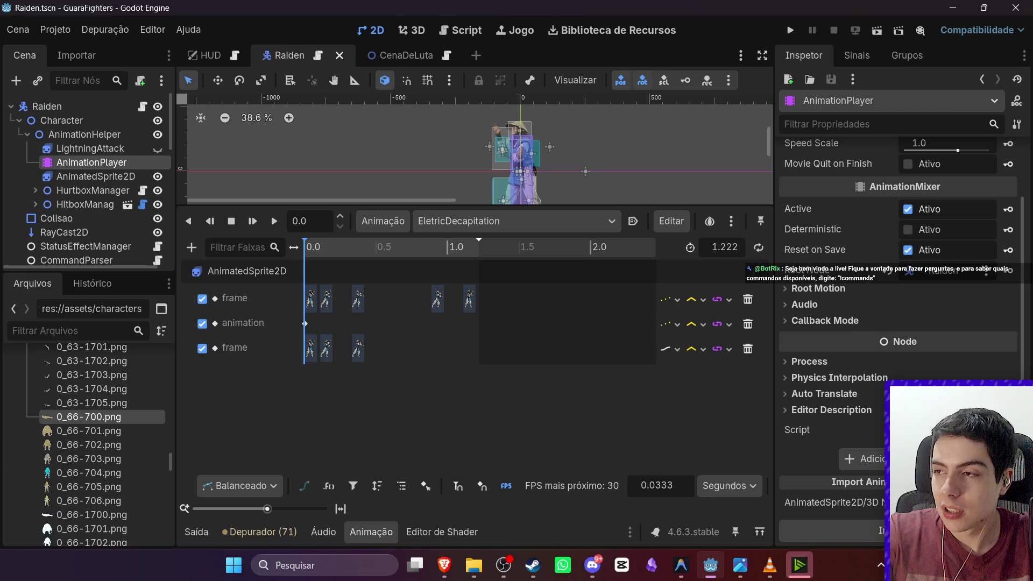
key("alt+Tab")
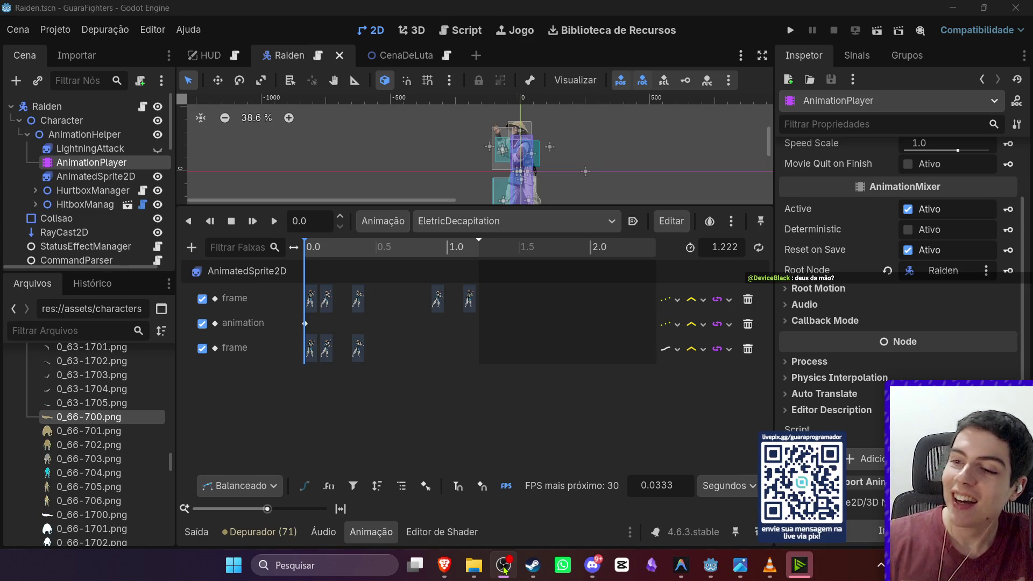
key("alt+Tab")
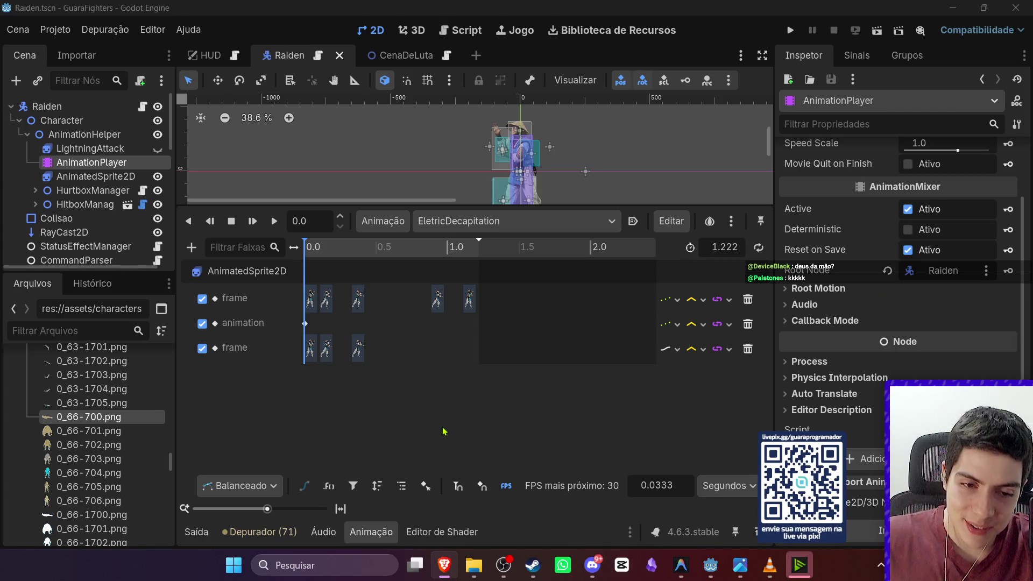
left_click(371, 530)
Zoom around the Raiden sprite on the canvas, selecting and deselecting it to inspect its collision shapes
scroll(519, 280, "down", 2)
scroll(527, 279, "up", 6)
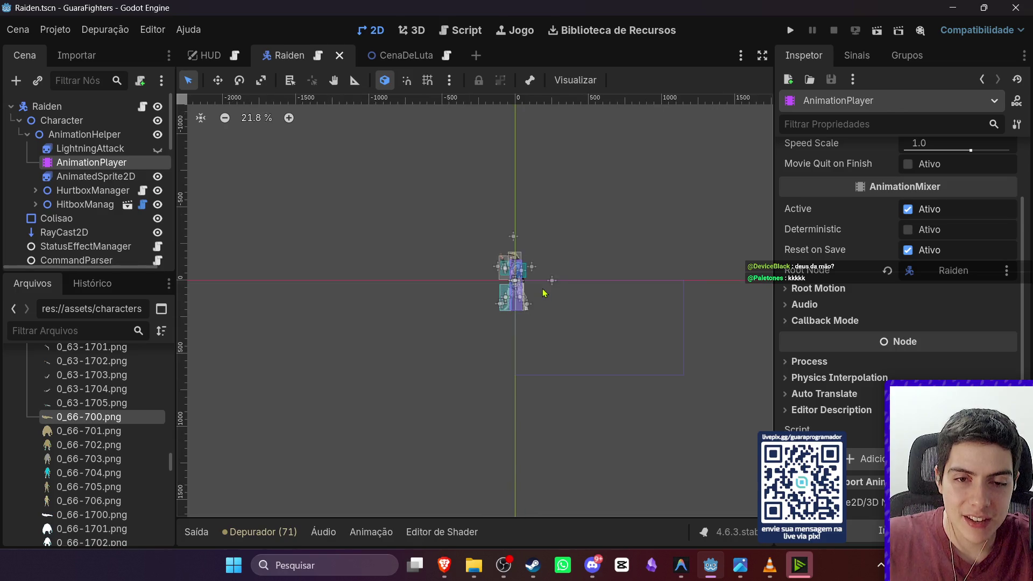
scroll(527, 280, "up", 5)
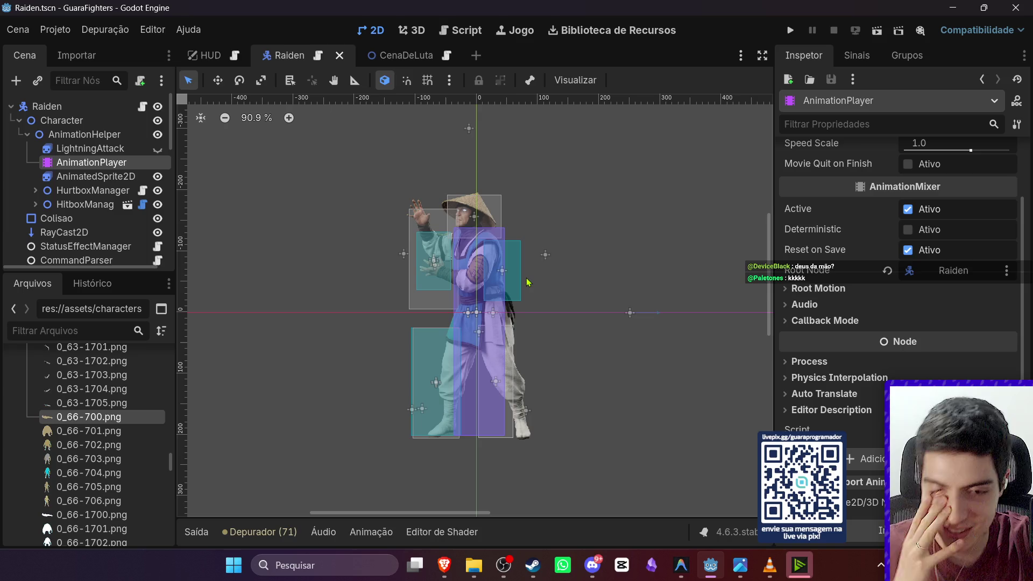
left_click(603, 334)
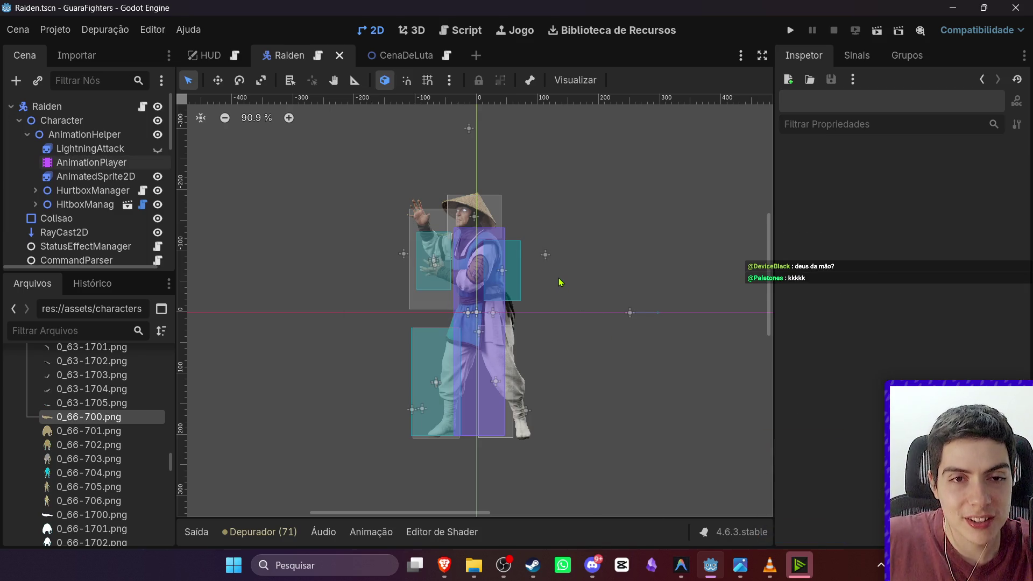
scroll(559, 282, "down", 8)
scroll(486, 271, "up", 10)
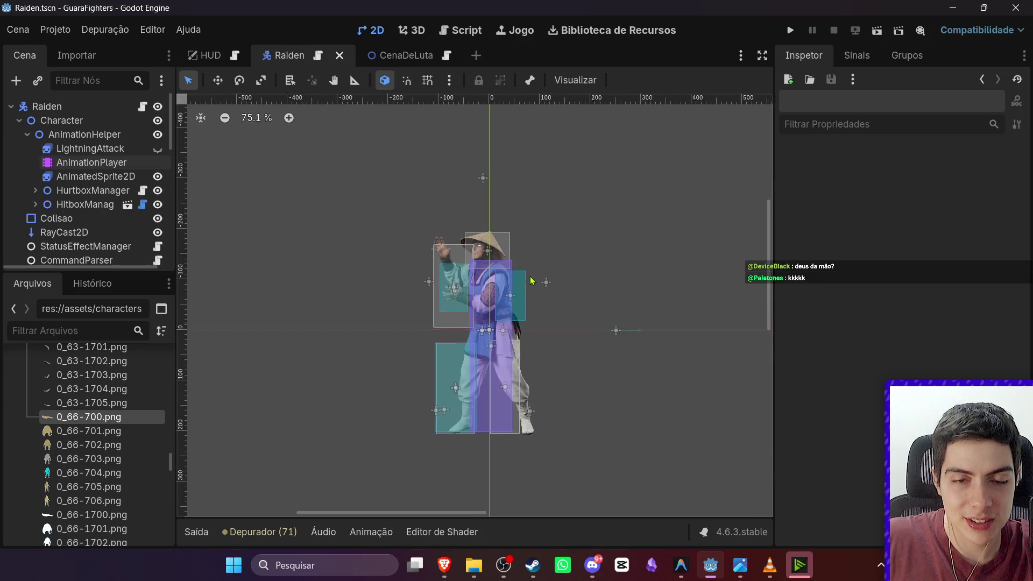
left_click(486, 269)
left_click(592, 260)
scroll(545, 289, "down", 8)
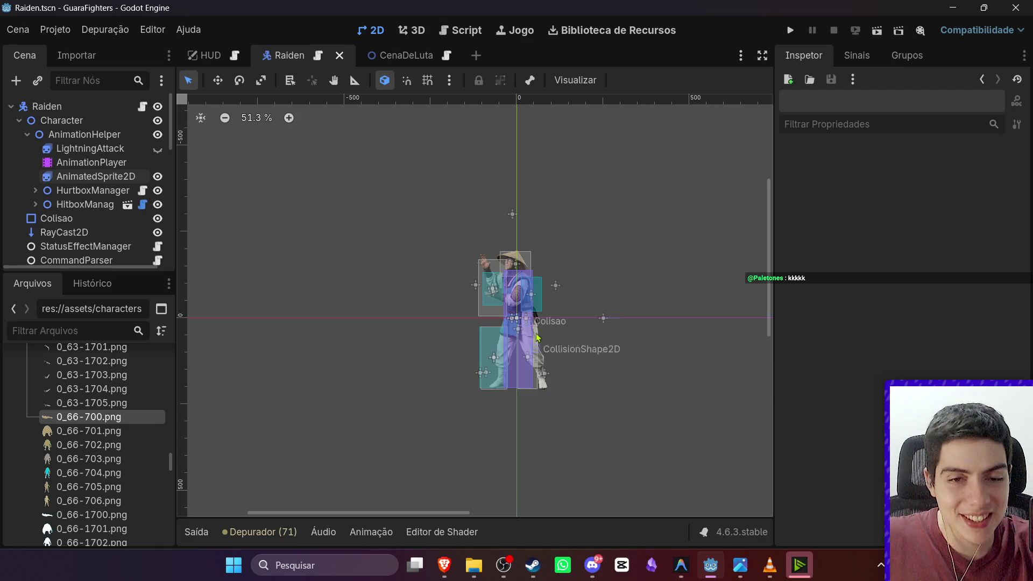
scroll(625, 357, "down", 4)
Drag the Scene dock divider down so the StateMachine's state nodes are all visible
left_click_drag(115, 271, 116, 429)
scroll(531, 312, "up", 10)
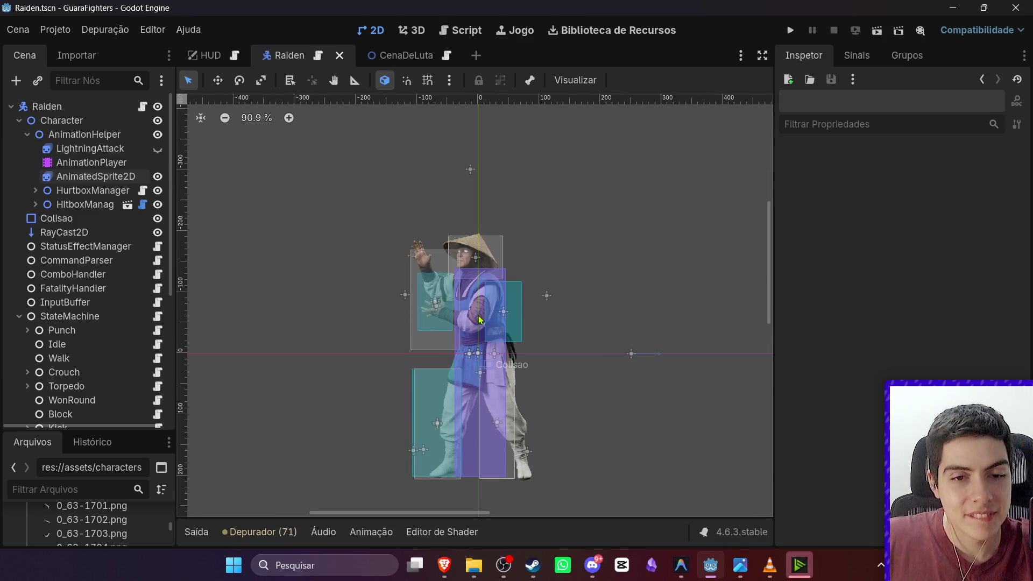
scroll(480, 320, "up", 4)
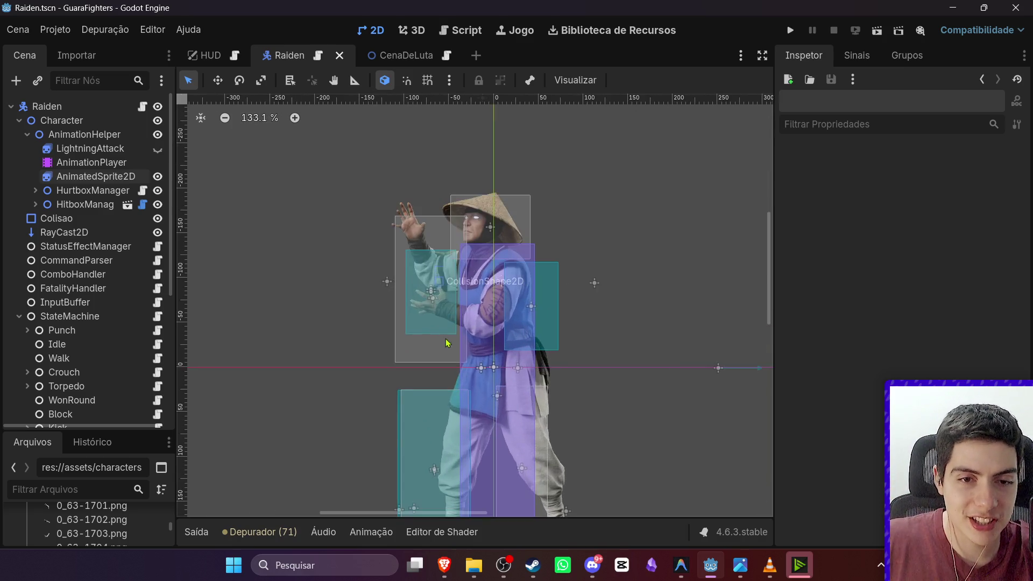
scroll(463, 333, "down", 18)
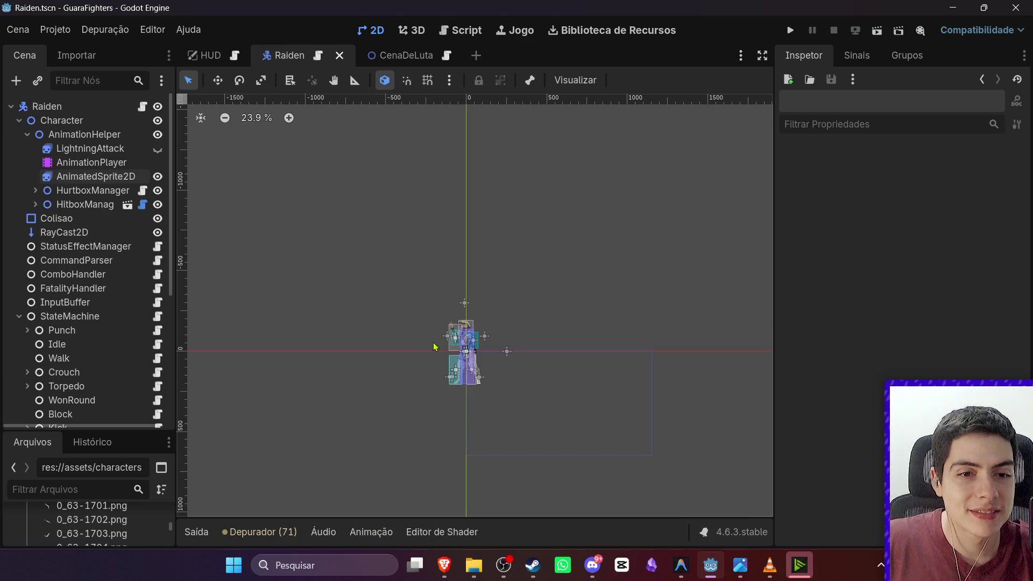
scroll(437, 347, "up", 1)
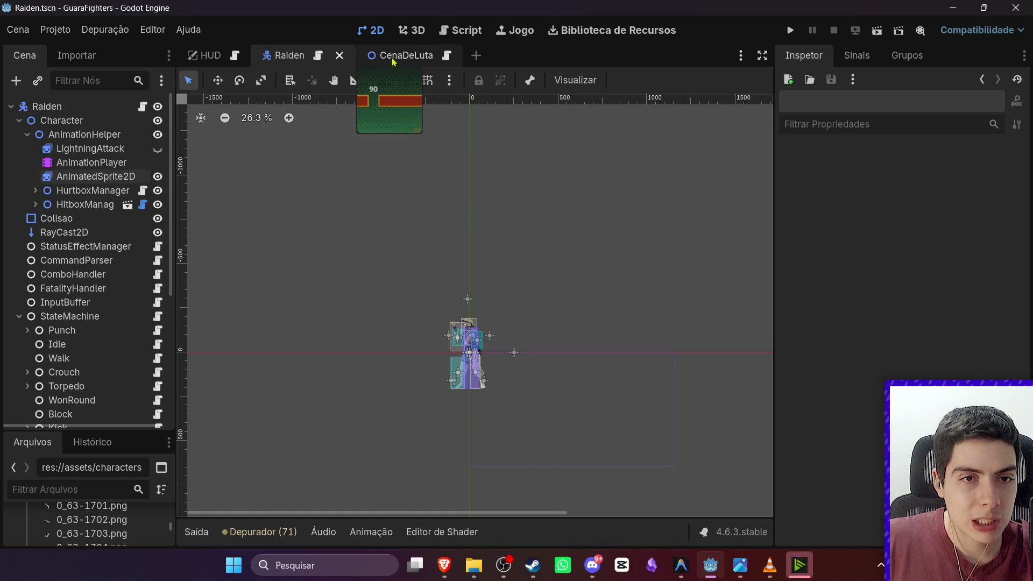
Read CenaDeLuta's FightScene.gd down to the show_fatality parameters, then return to the Raiden scene
left_click(399, 55)
left_click(148, 107)
scroll(462, 266, "down", 5)
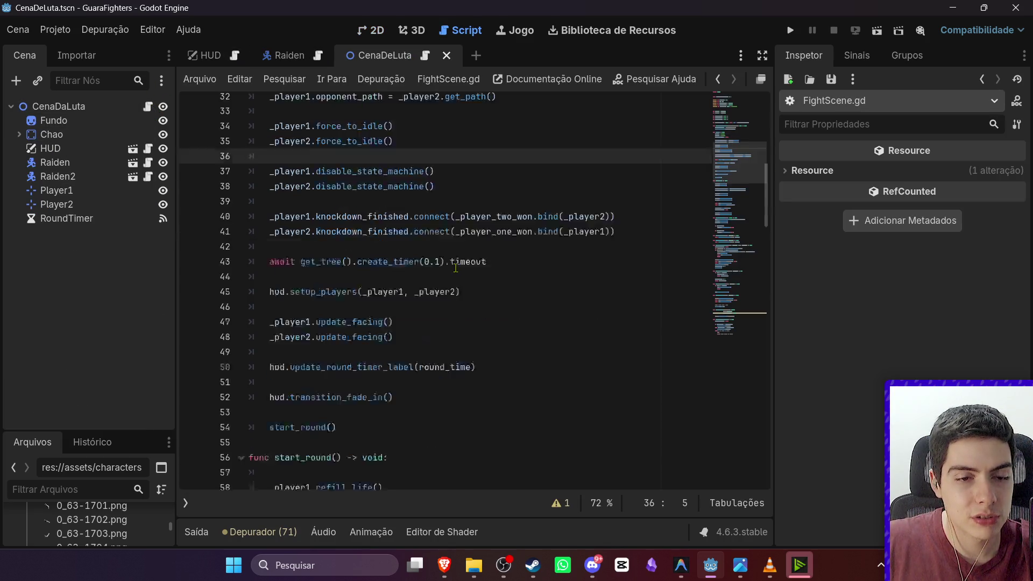
scroll(462, 266, "down", 4)
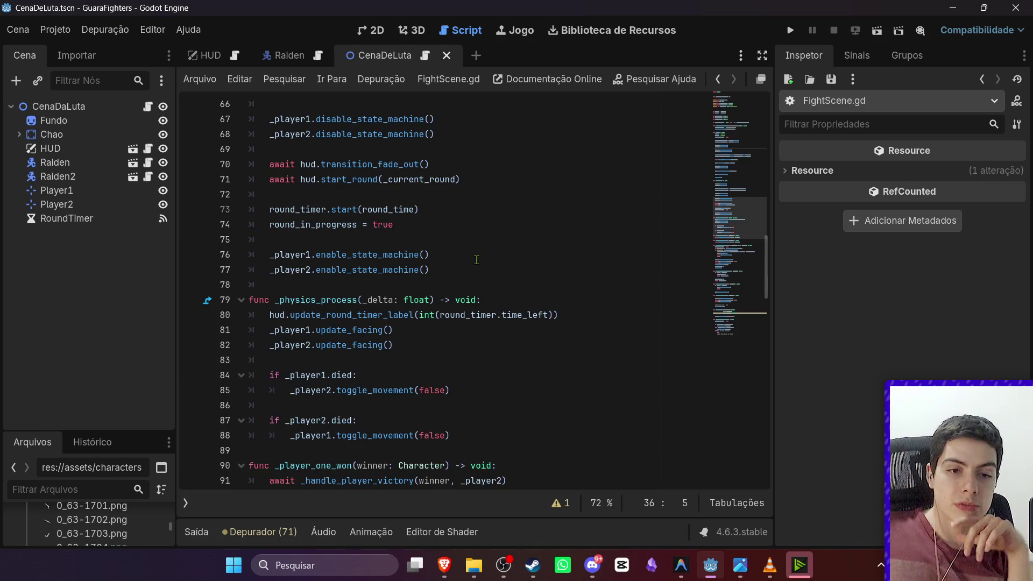
scroll(486, 250, "down", 14)
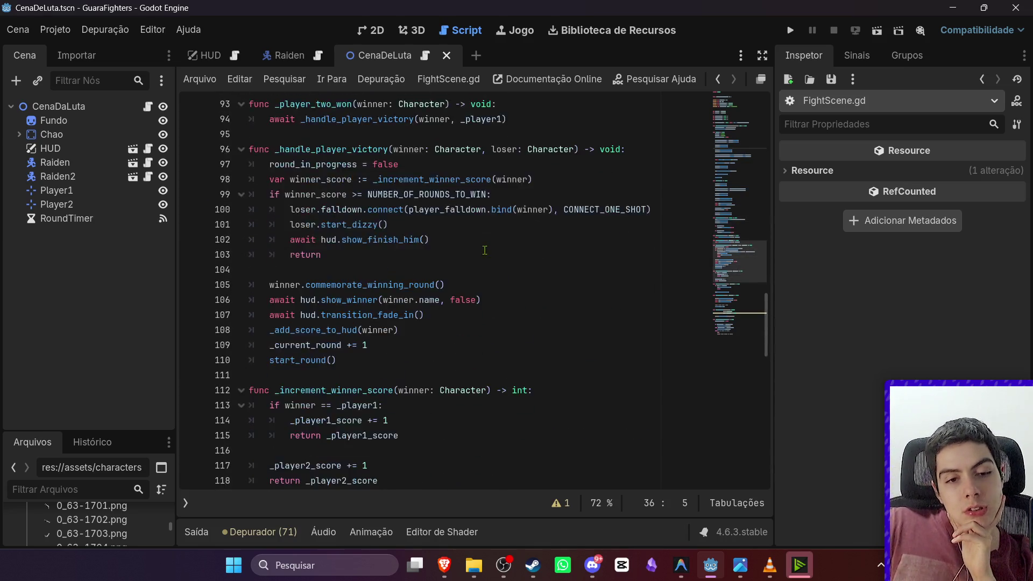
scroll(487, 250, "down", 5)
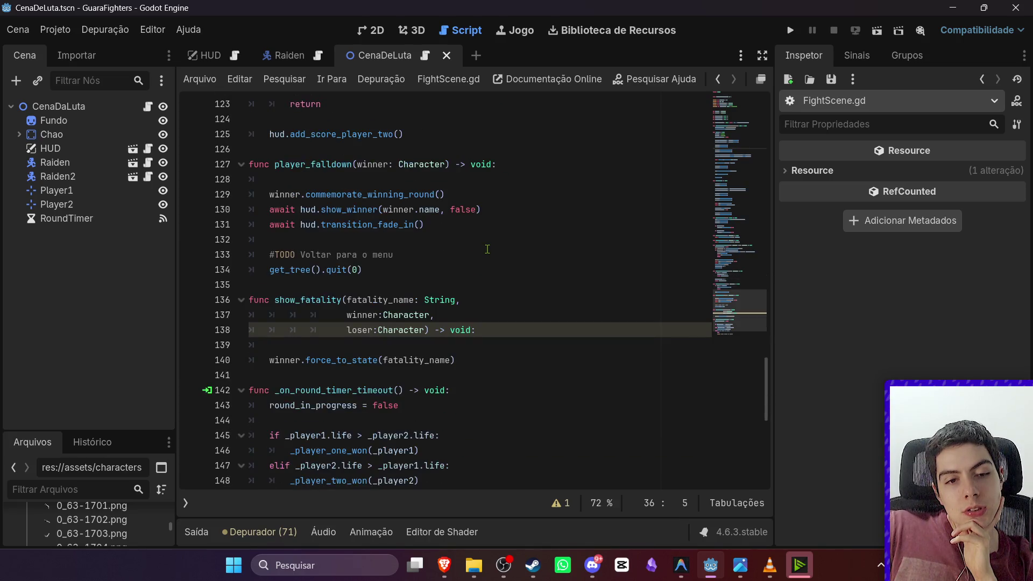
mouse_move(461, 355)
left_mouse_down()
mouse_move(250, 345)
mouse_move(310, 314)
left_mouse_up()
left_click(425, 329)
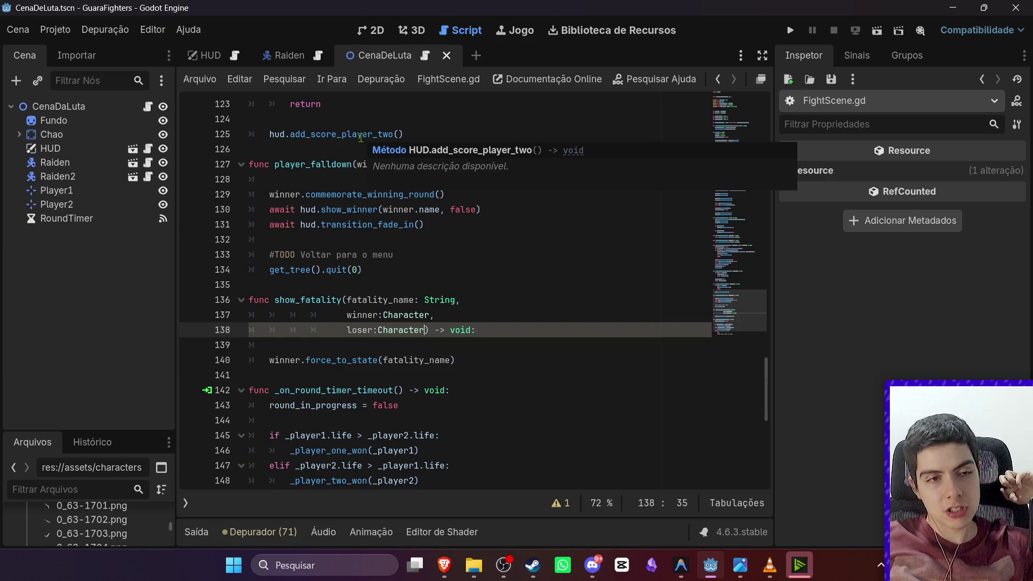
left_click(283, 56)
scroll(60, 337, "down", 5)
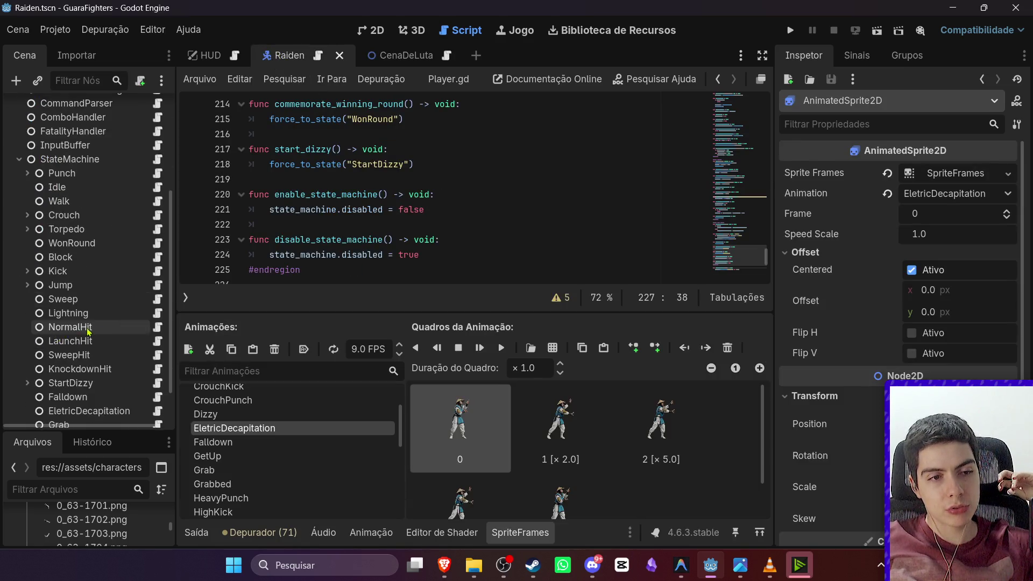
Open EletricDecapitation.gd from its state node, then reselect the EletricDecapitation node
left_click(105, 366)
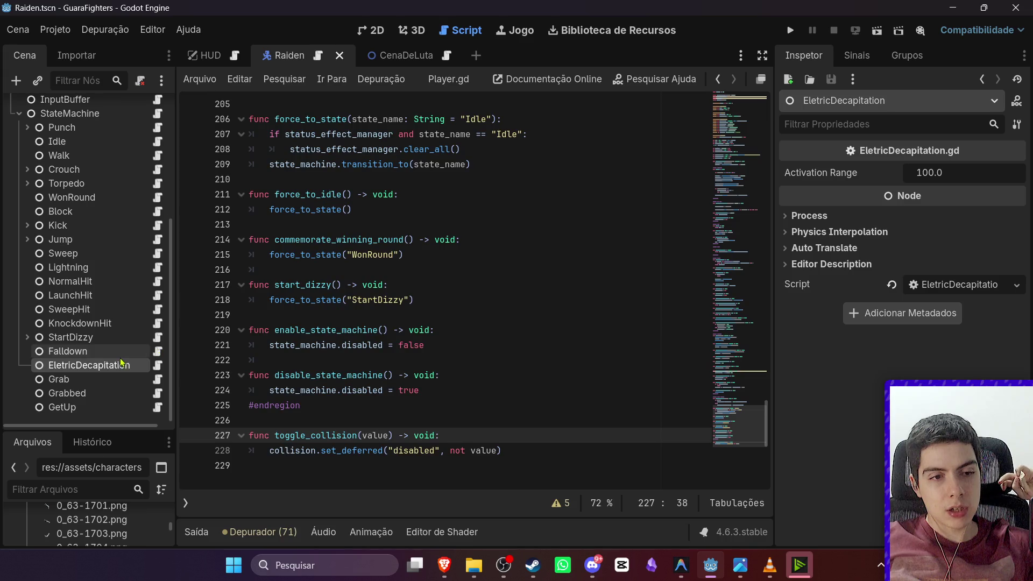
left_click(157, 366)
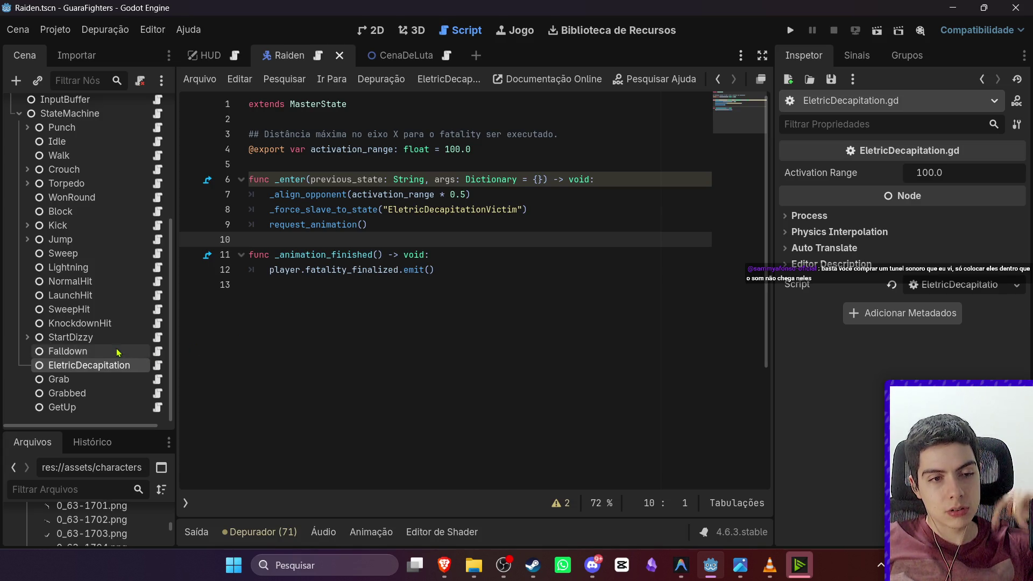
left_click(110, 364)
left_click(109, 365)
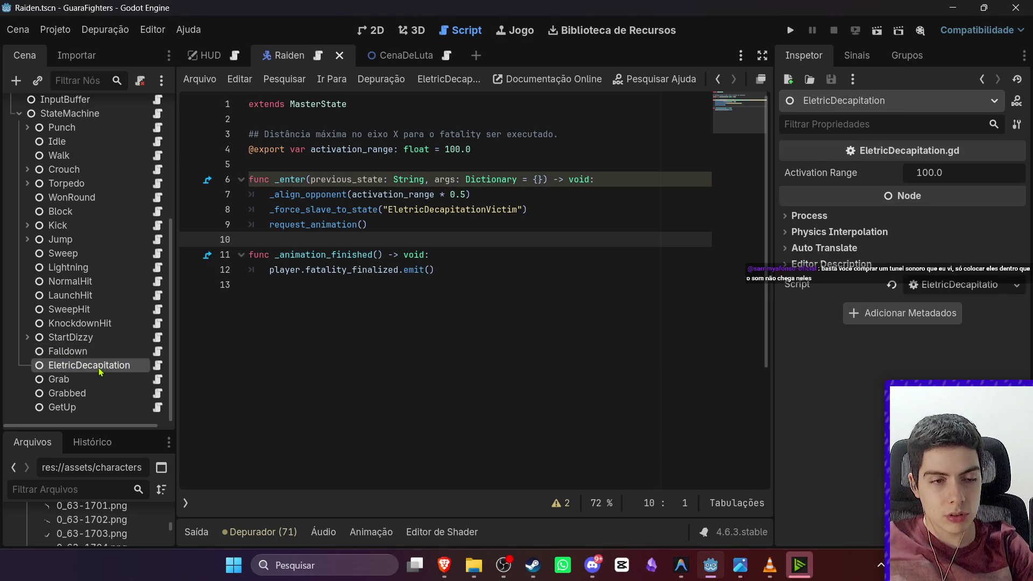
Duplicate EletricDecapitation under StateMachine as EletricDecapitationVictim and clear its script back to State.gd
key("ctrl+v")
left_click_drag(105, 384, 98, 361)
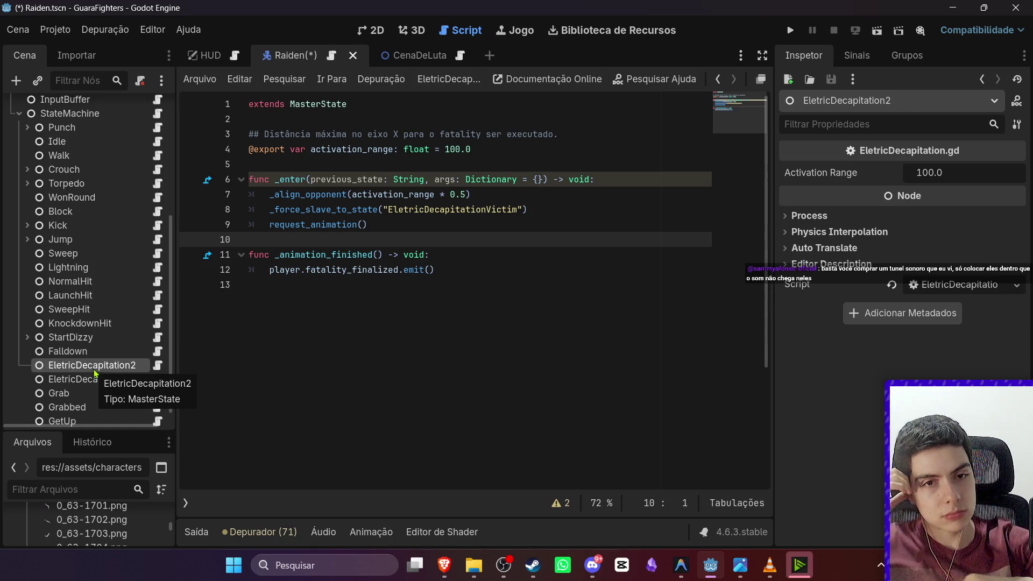
double_click(97, 365)
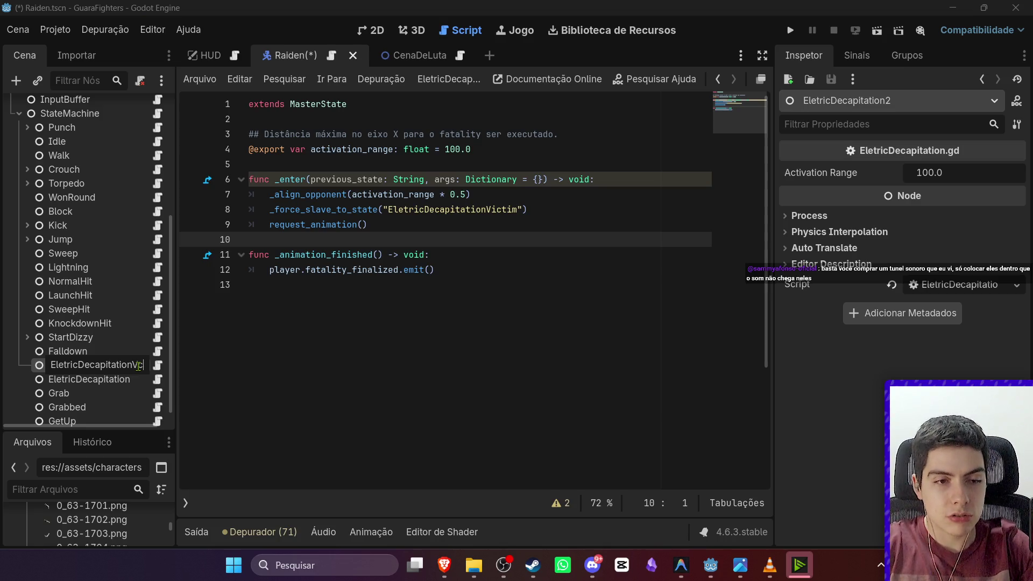
key("BackSpace")
type("Victim")
key("Return")
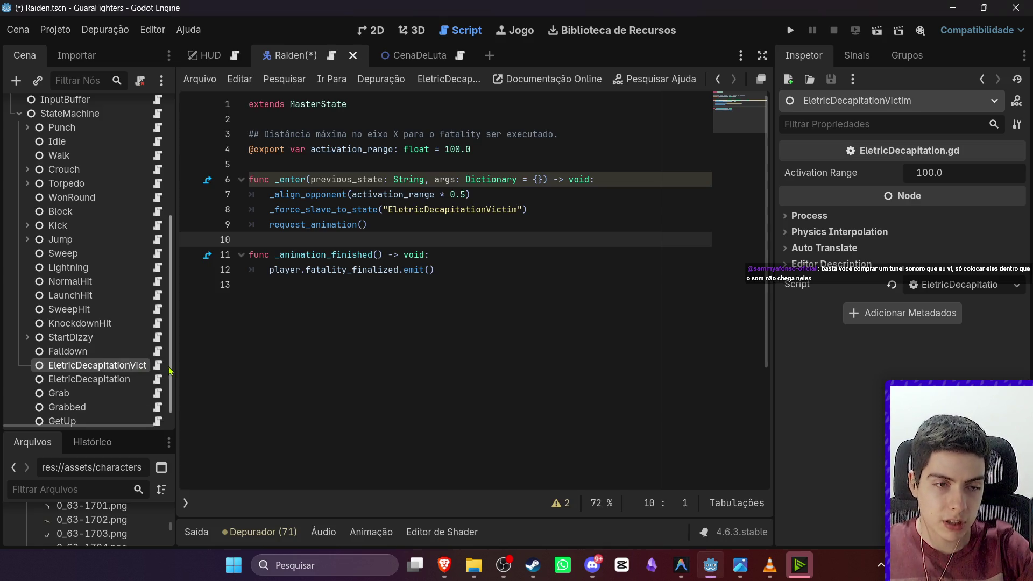
left_click_drag(174, 366, 248, 366)
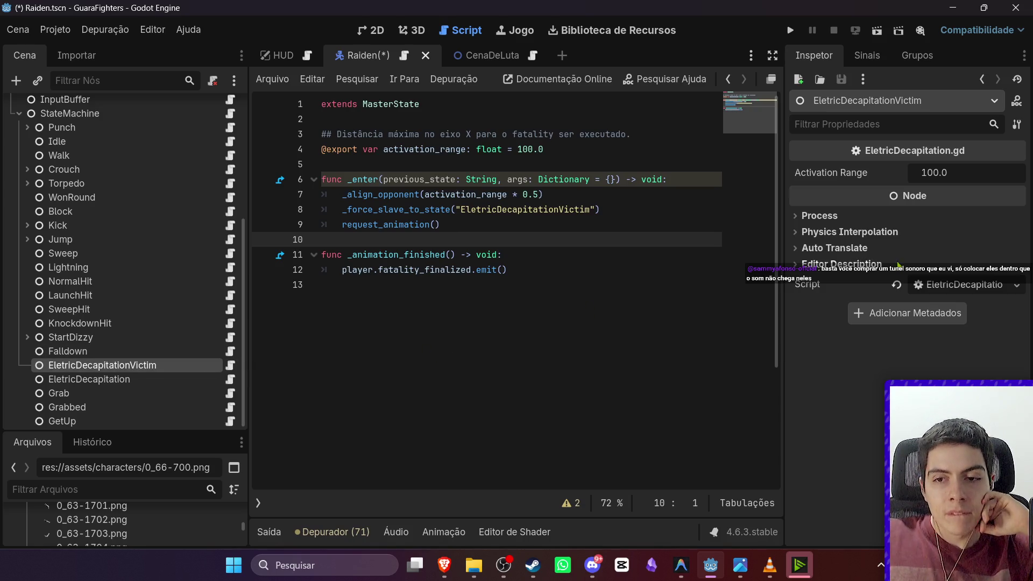
left_click(897, 285)
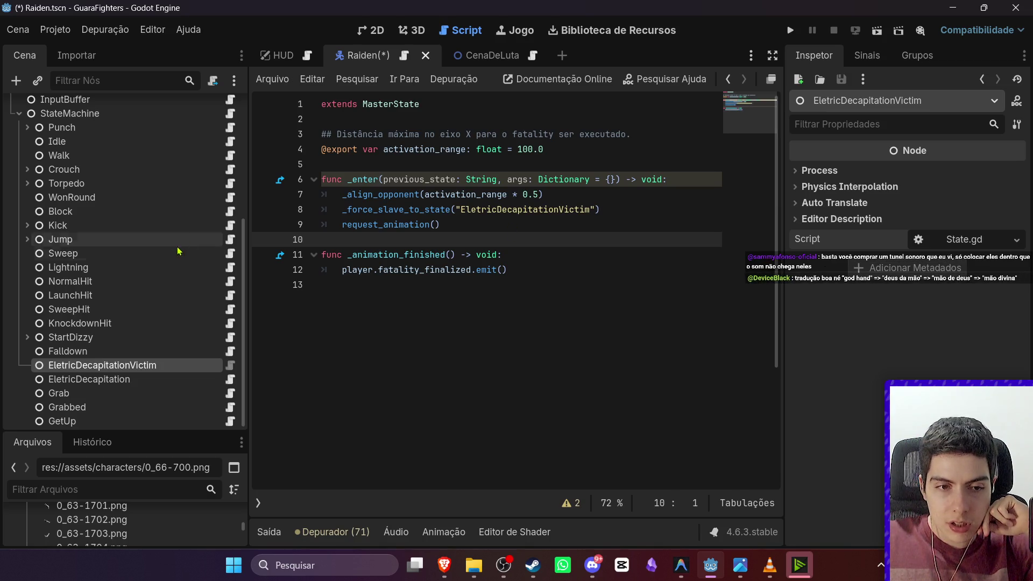
Start attaching a new script, browse to Raiden's States folder, then cancel the Attach Script dialog
scroll(215, 247, "up", 5)
left_click(214, 81)
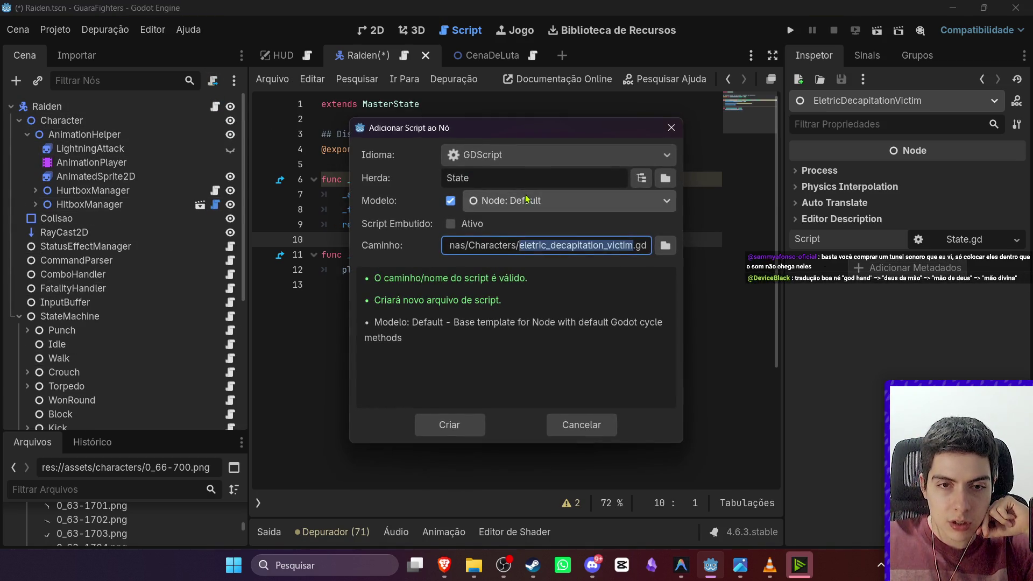
left_click(670, 201)
left_click(203, 119)
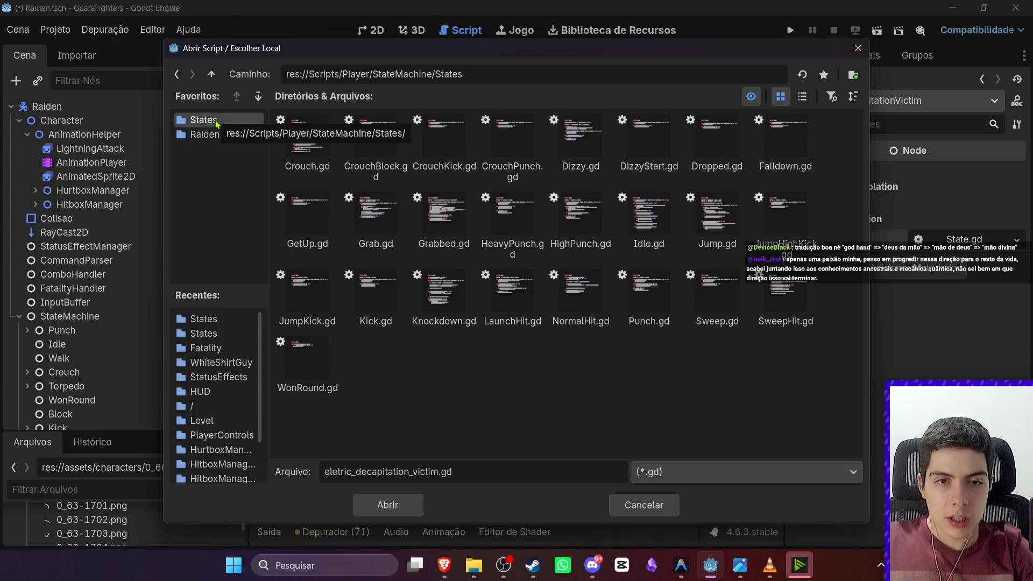
left_click(207, 135)
double_click(312, 151)
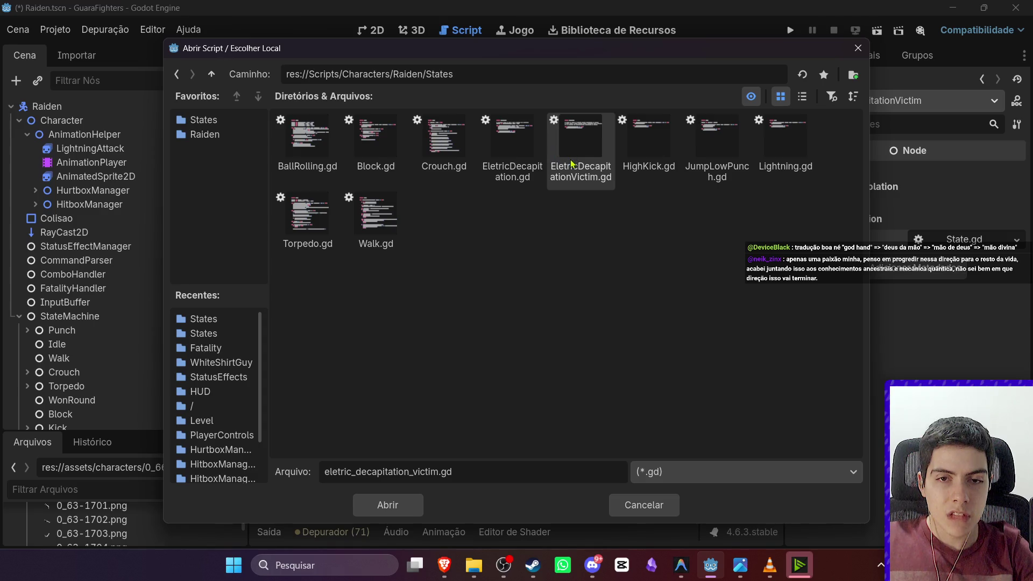
left_click(858, 48)
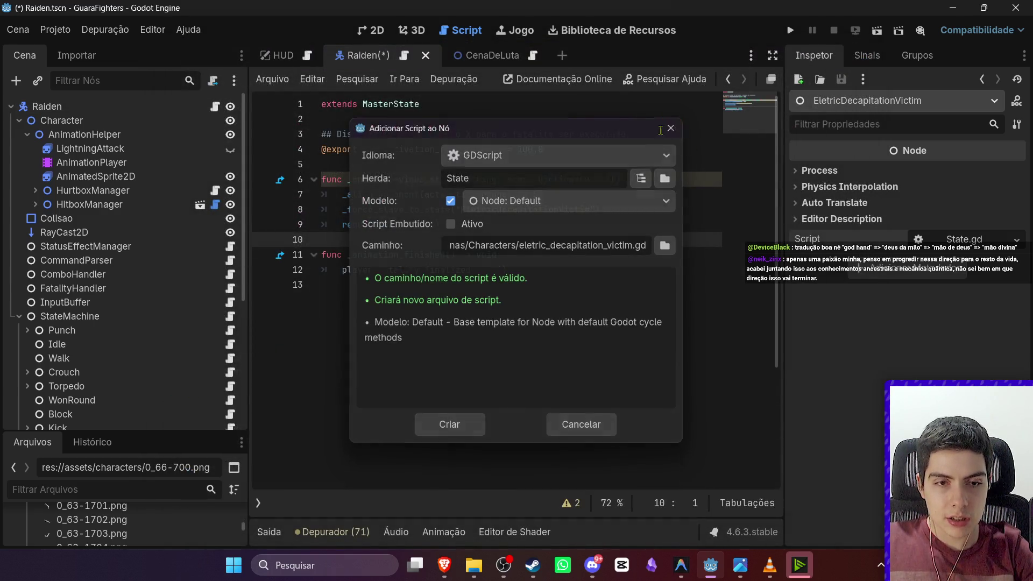
key("Escape")
Quick Load EletricDecapitationVictim.gd by searching 'Ele', open it and save the Raiden scene
left_click(1017, 240)
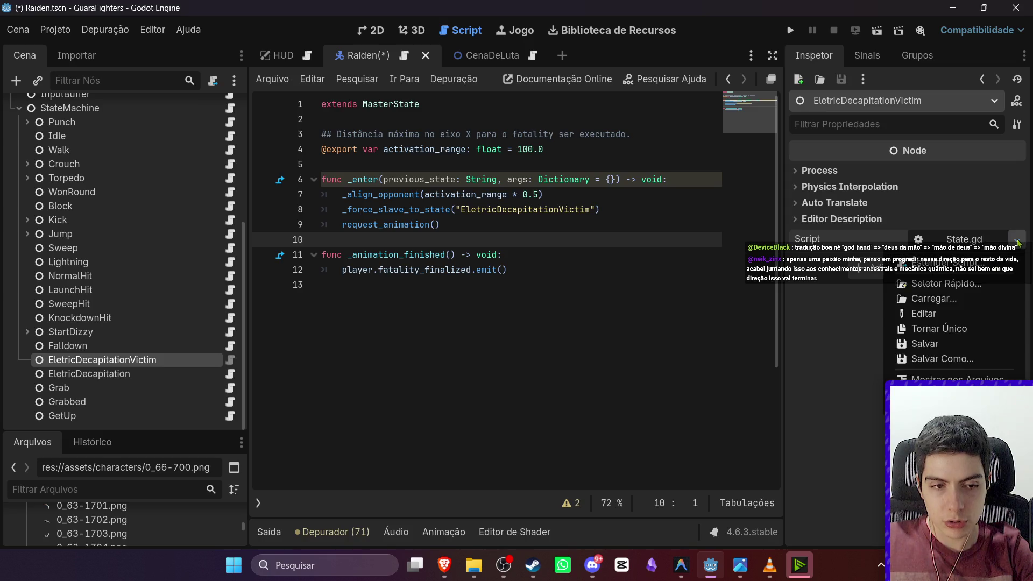
left_click(961, 285)
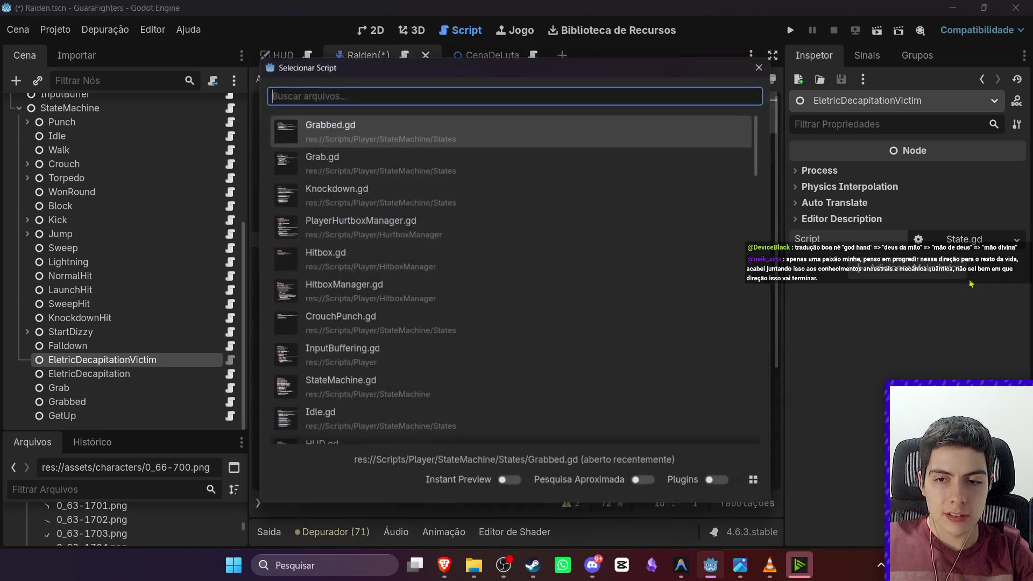
type("Ele")
key("Return")
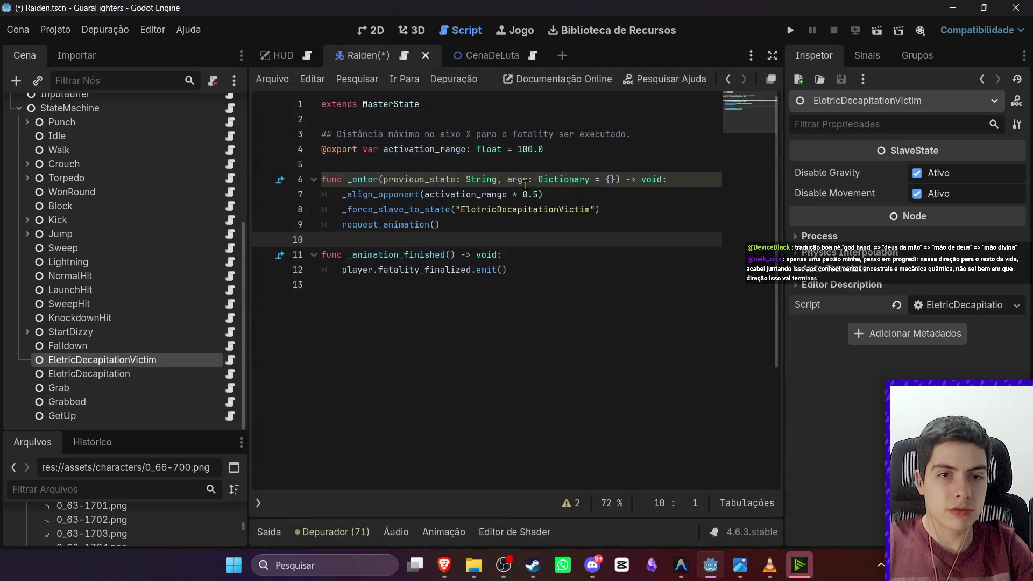
left_click(230, 360)
key("ctrl+s")
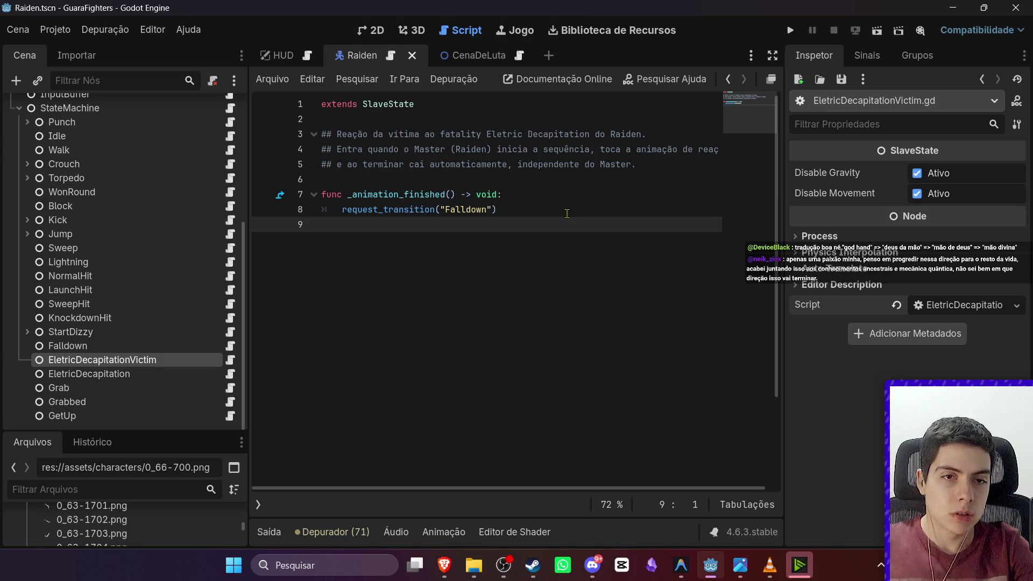
Open the EletricDecapitation script and show the state's Activation Range of 100.0 in the Inspector
scroll(568, 226, "down", 3)
scroll(569, 238, "up", 1)
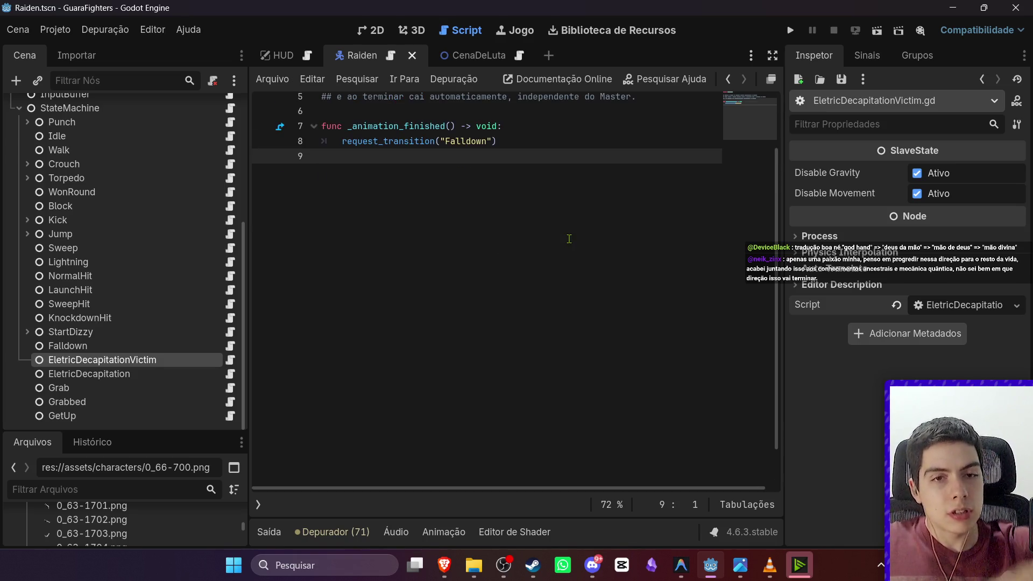
left_click(233, 374)
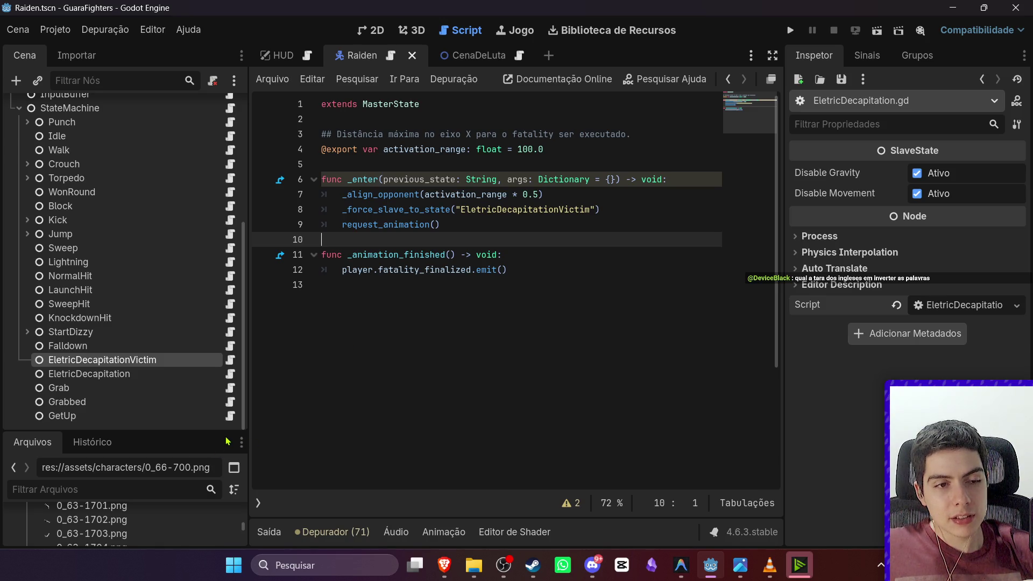
left_click(215, 373)
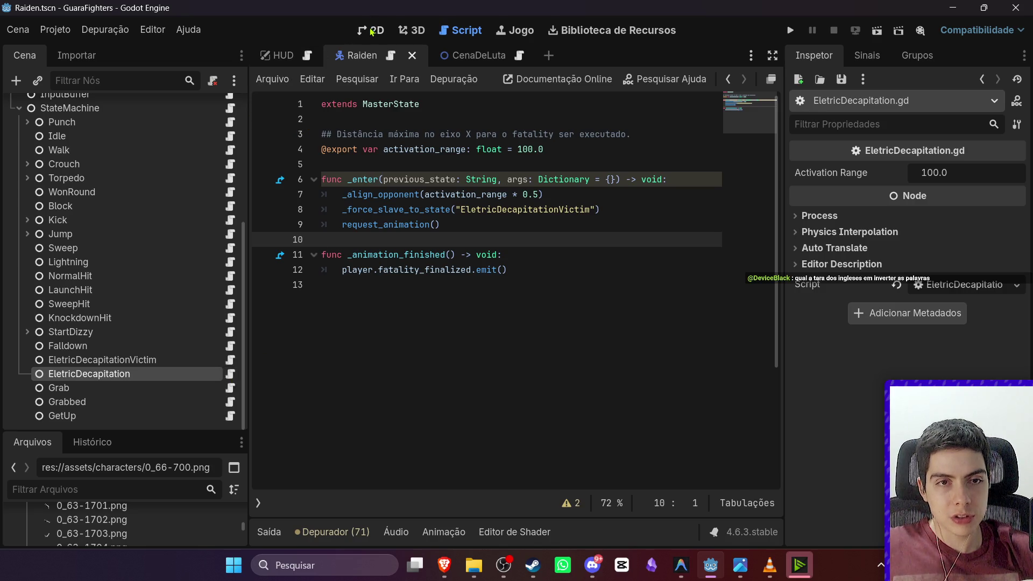
Load the EletricDecapitation animation in the 2D view and jump to about 0.1 seconds
left_click(373, 30)
scroll(169, 245, "up", 5)
left_click(91, 162)
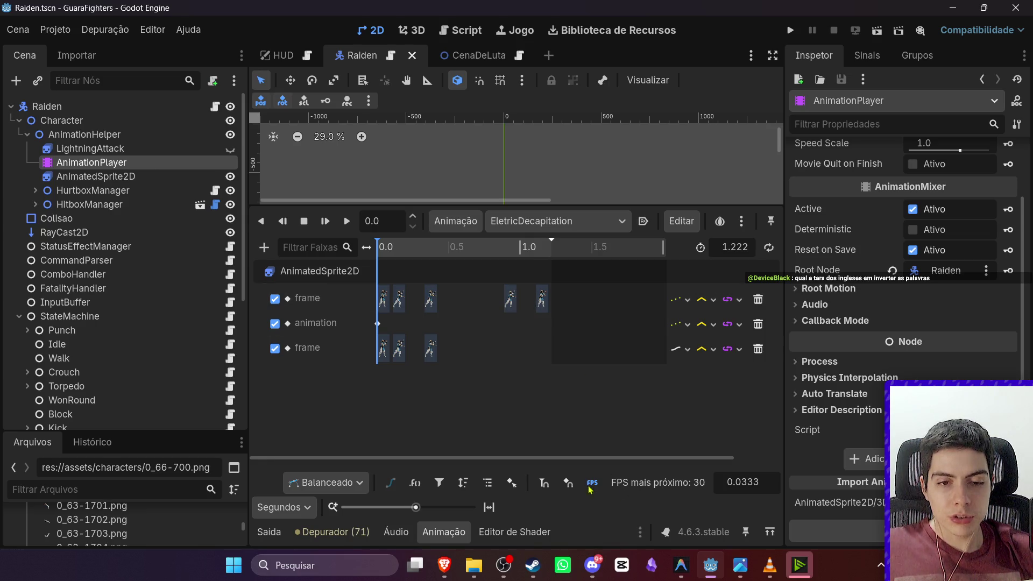
scroll(414, 506, "down", 3)
left_click(389, 247)
Enlarge the viewport and scrub the 1.222 s EletricDecapitation animation forward, checking the sprite frames
left_click_drag(427, 207, 428, 315)
scroll(493, 283, "up", 5)
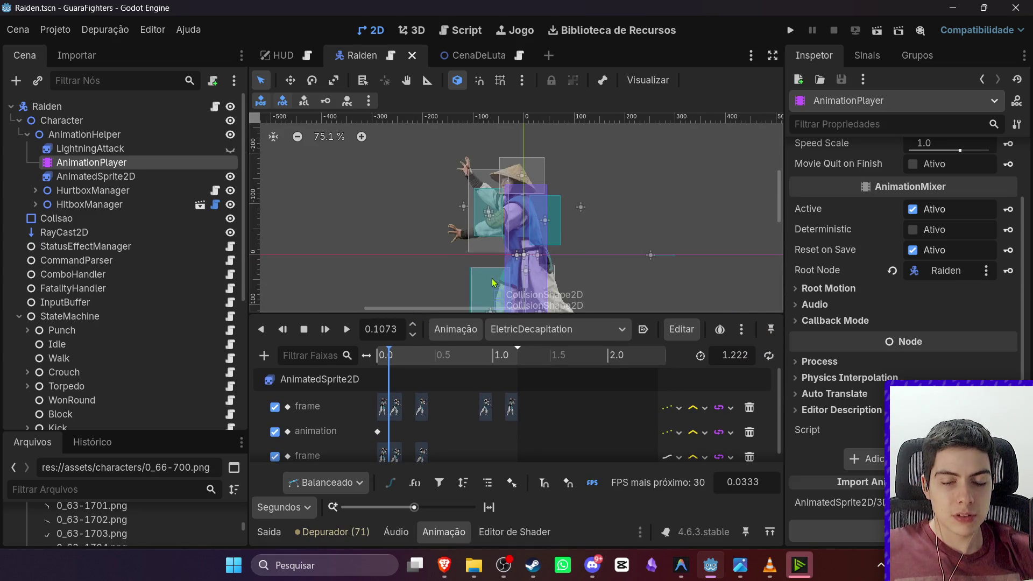
mouse_move(389, 357)
left_mouse_down()
mouse_move(430, 366)
mouse_move(378, 369)
mouse_move(418, 373)
left_mouse_up()
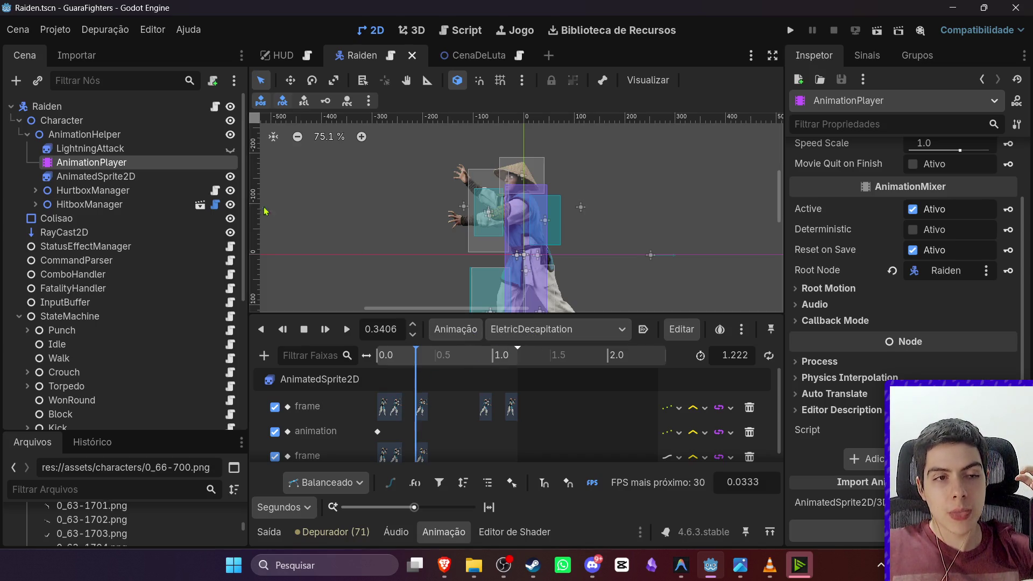
left_click(182, 176)
left_click(182, 162)
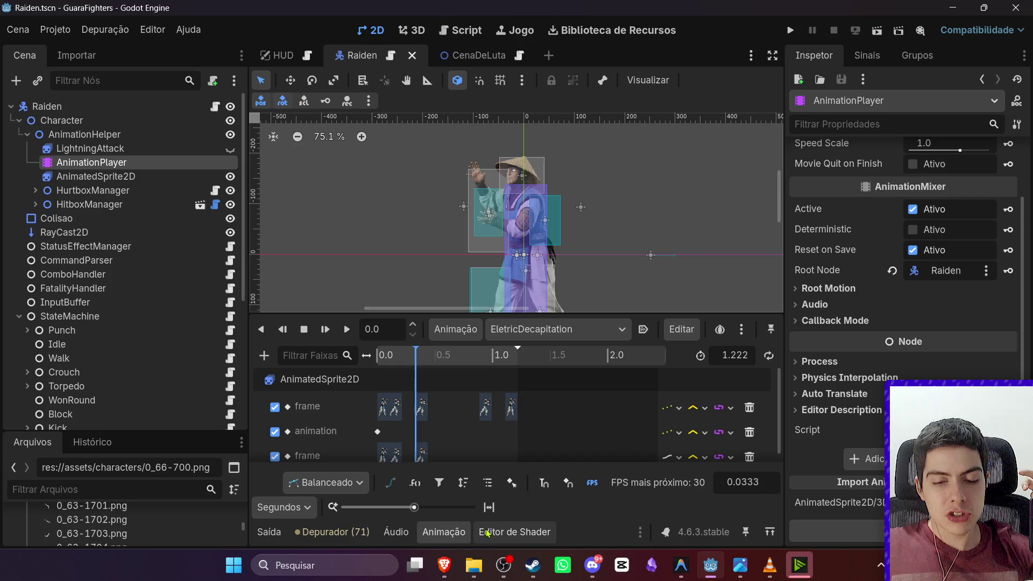
left_click(497, 557)
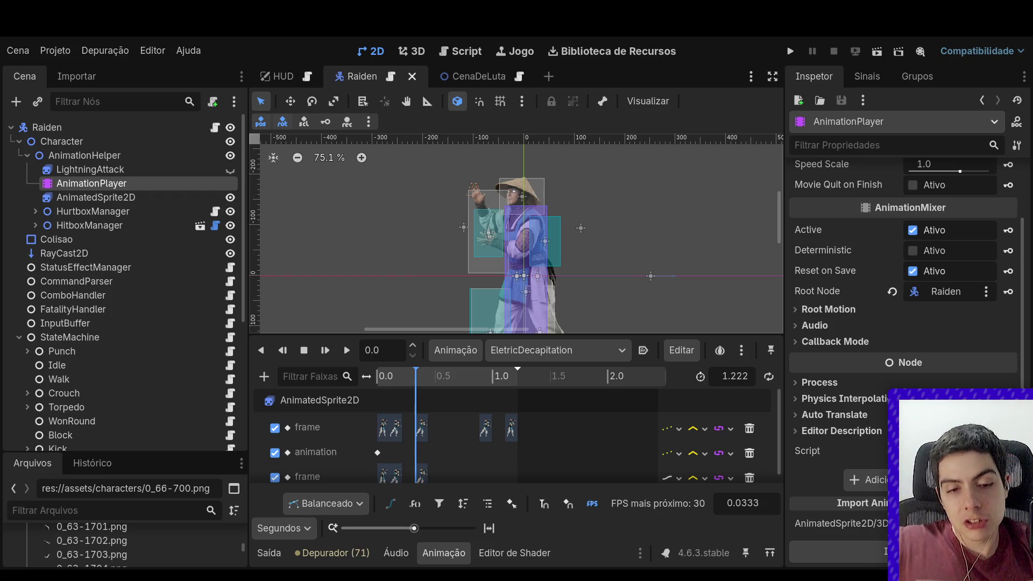
Collapse the Animation panel so Raiden with his hitbox and hurtbox fills the 2D canvas
left_click(444, 553)
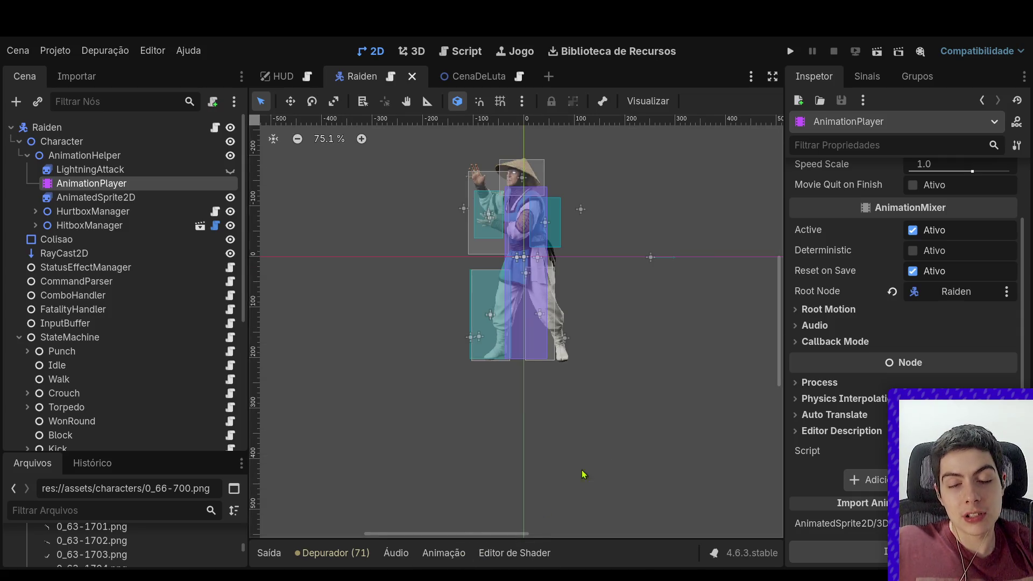
Select EletricDecapitationVictim under StateMachine to show its disabled gravity and movement settings
scroll(603, 463, "down", 4)
scroll(582, 299, "up", 4)
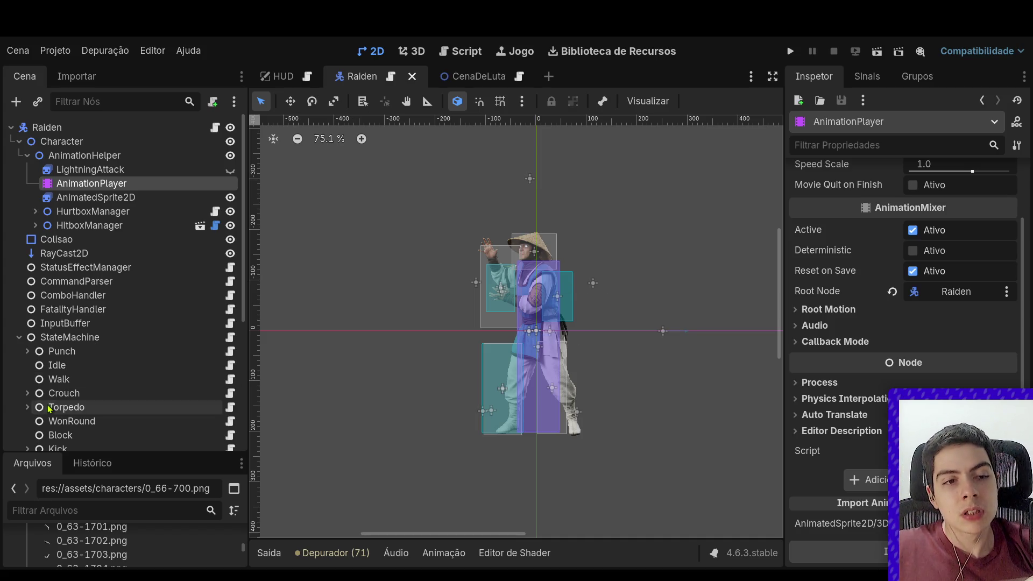
scroll(95, 410, "down", 5)
left_click(145, 381)
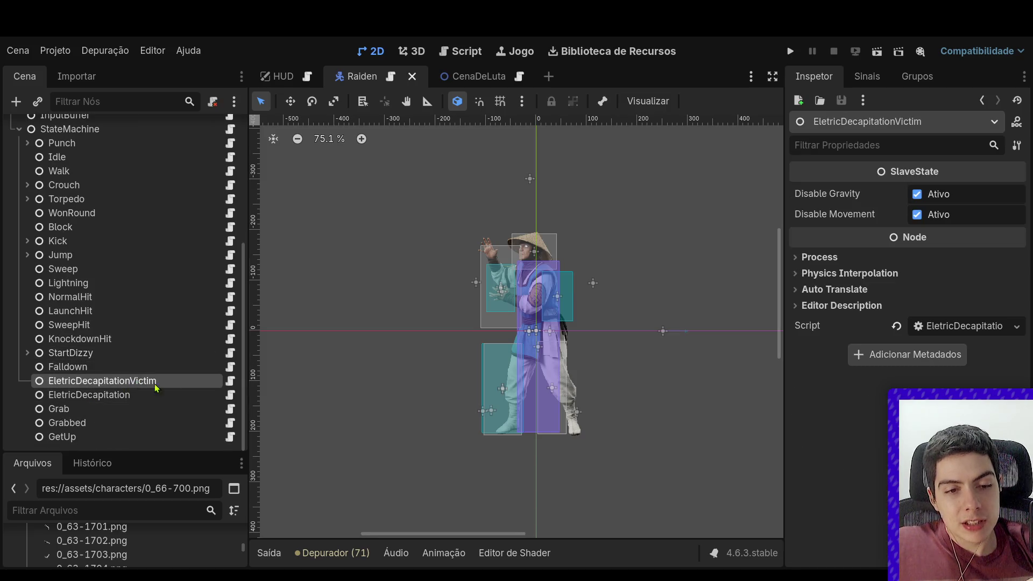
scroll(167, 314, "up", 5)
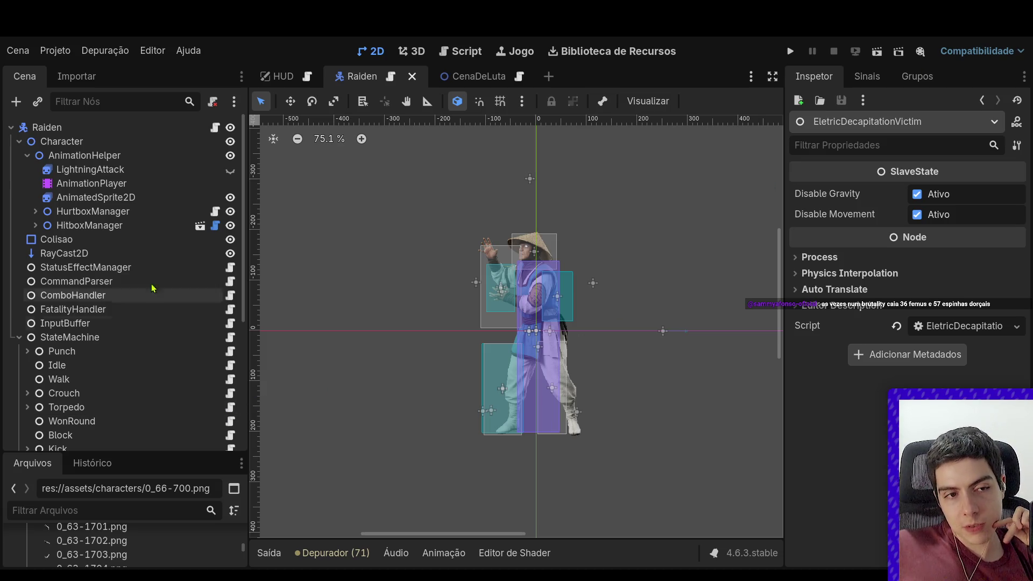
Preview the end of EletricDecapitation, then add a sprite animation named EletricDecapitationVictim
left_click(108, 182)
left_click_drag(500, 378, 519, 378)
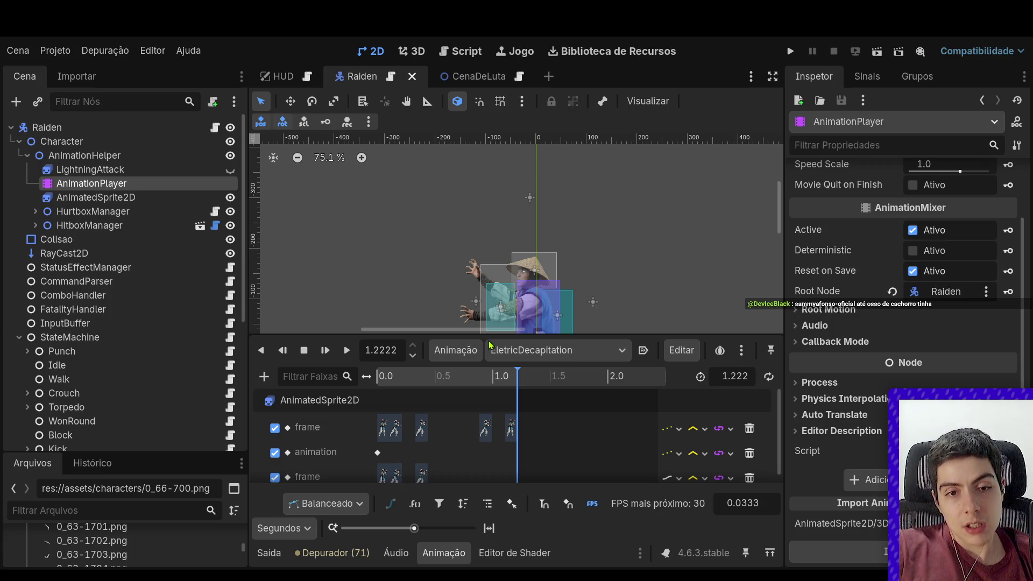
left_click(151, 198)
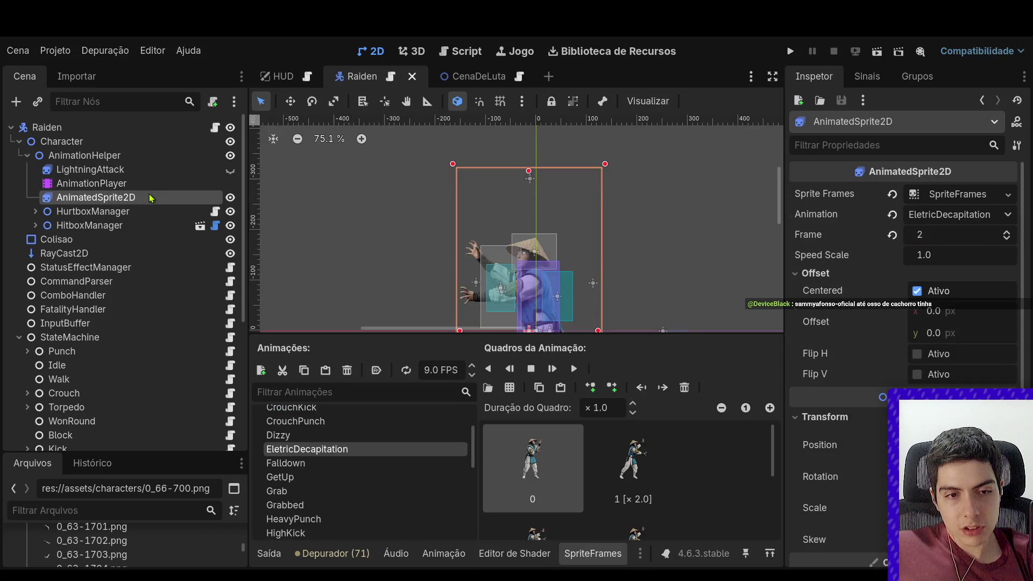
left_click(261, 370)
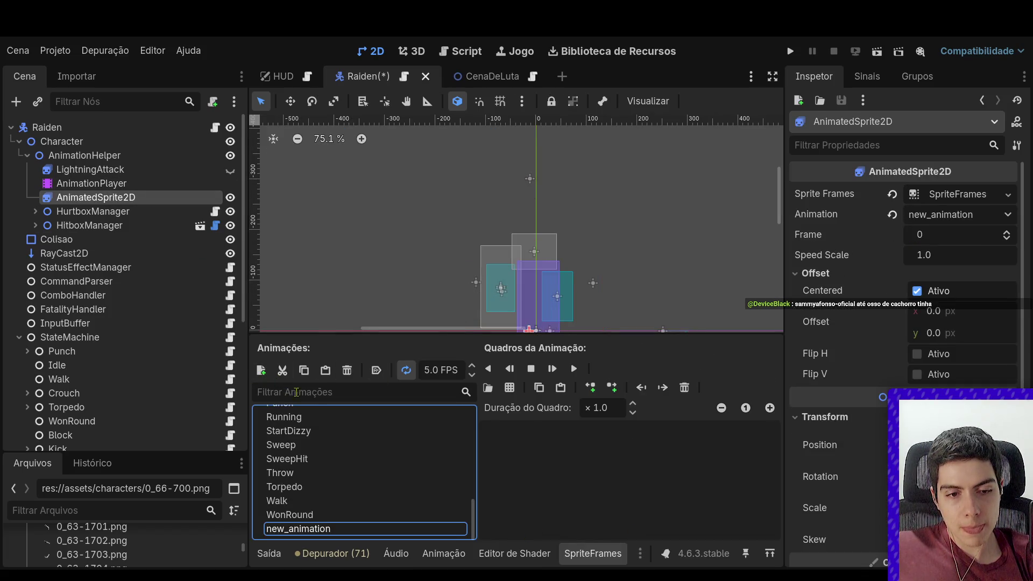
left_click(328, 530)
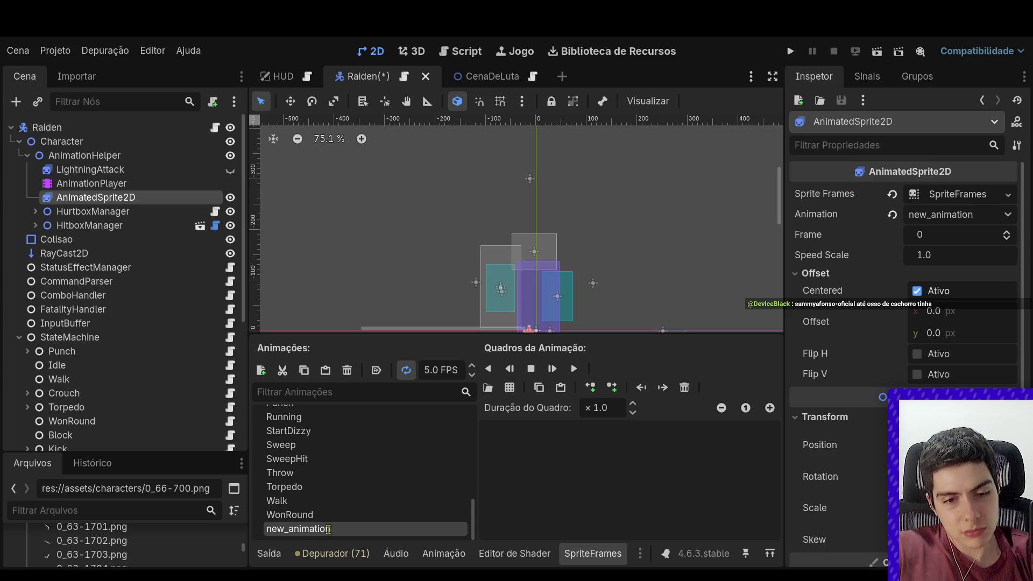
type("EletricDecapitationVictim")
key("Return")
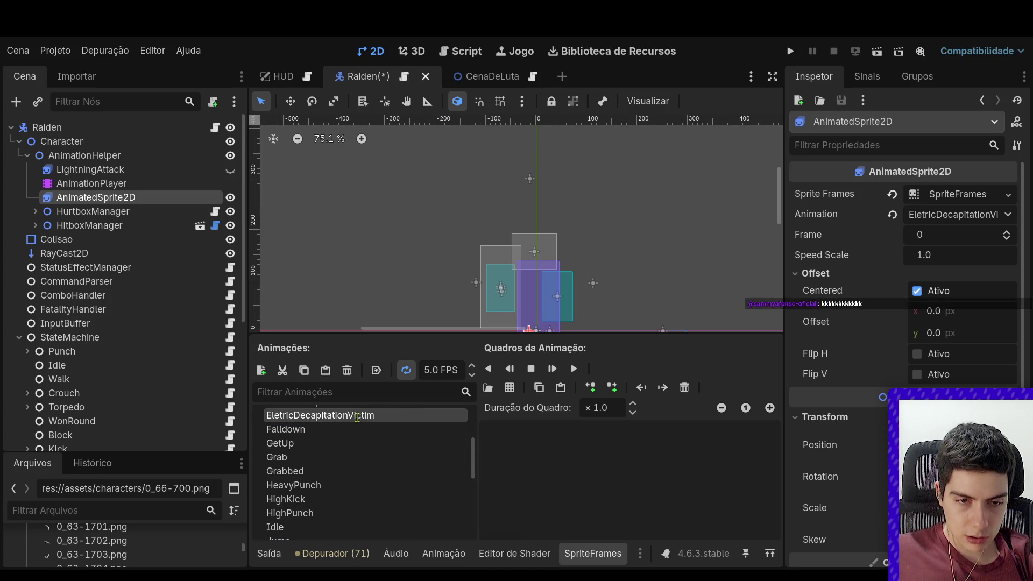
Select the new EletricDecapitationVictim animation, then reselect the EletricDecapitationVictim state node
left_click(353, 418)
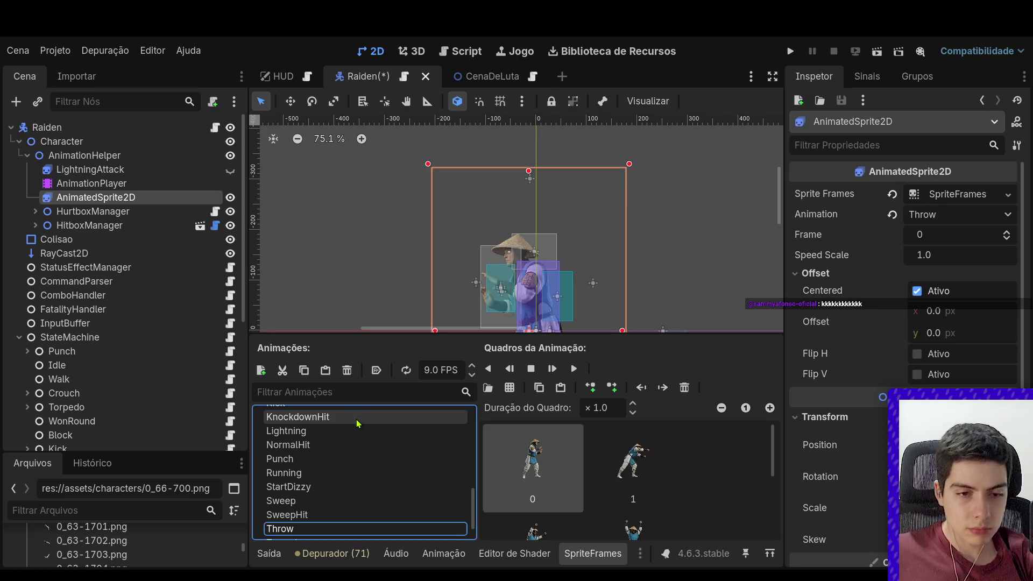
scroll(360, 470, "up", 2)
scroll(359, 469, "up", 5)
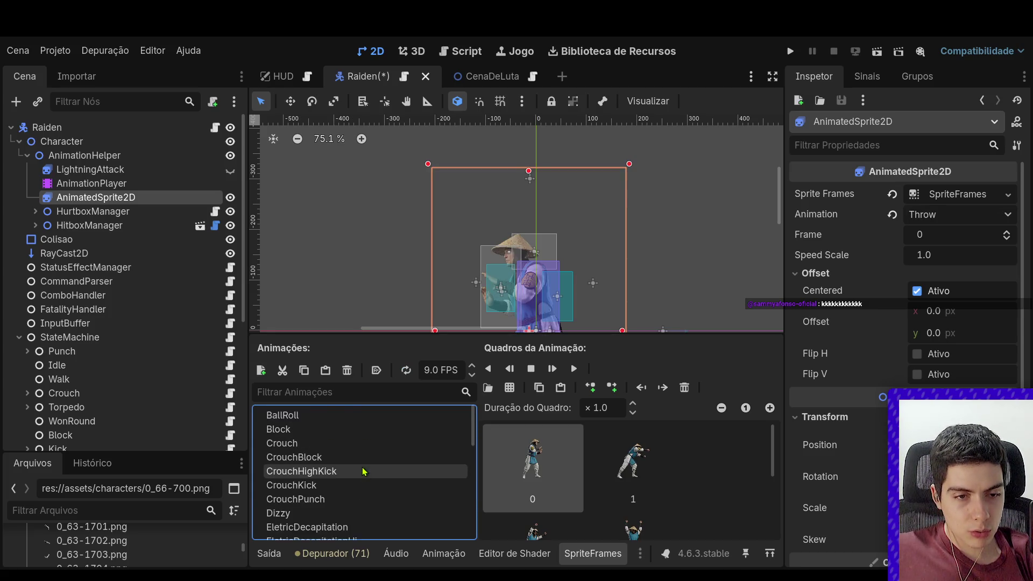
left_click(363, 464)
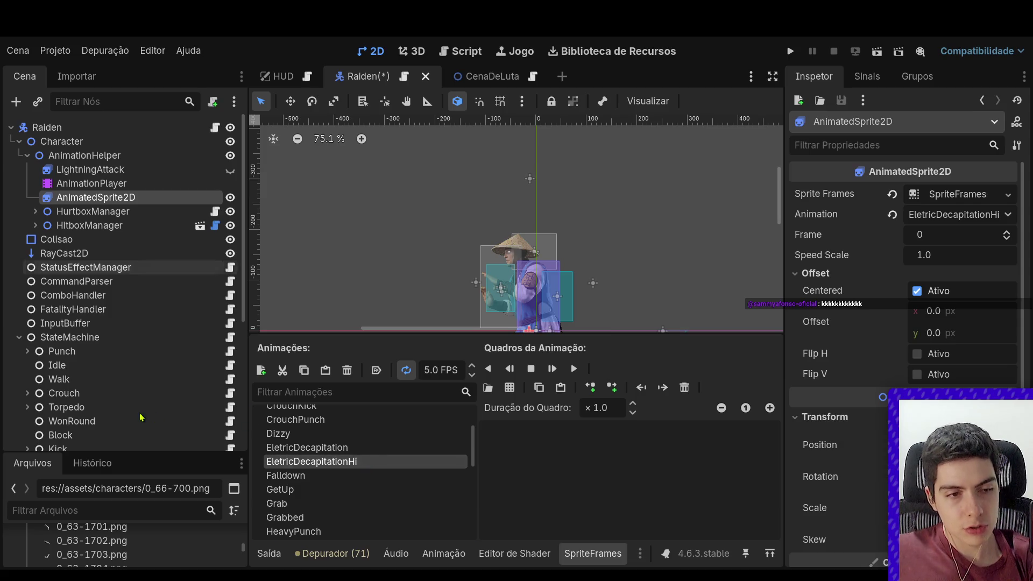
scroll(145, 419, "down", 5)
left_click(132, 388)
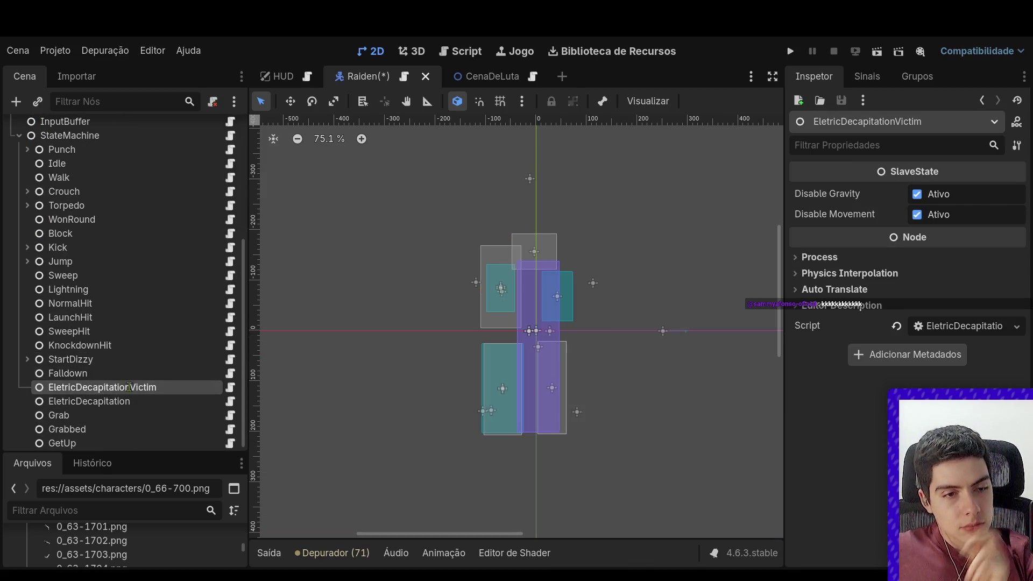
Rename the victim state node to EletricDecapitationHit and show the sprite's animation list
type("Hit")
key("Return")
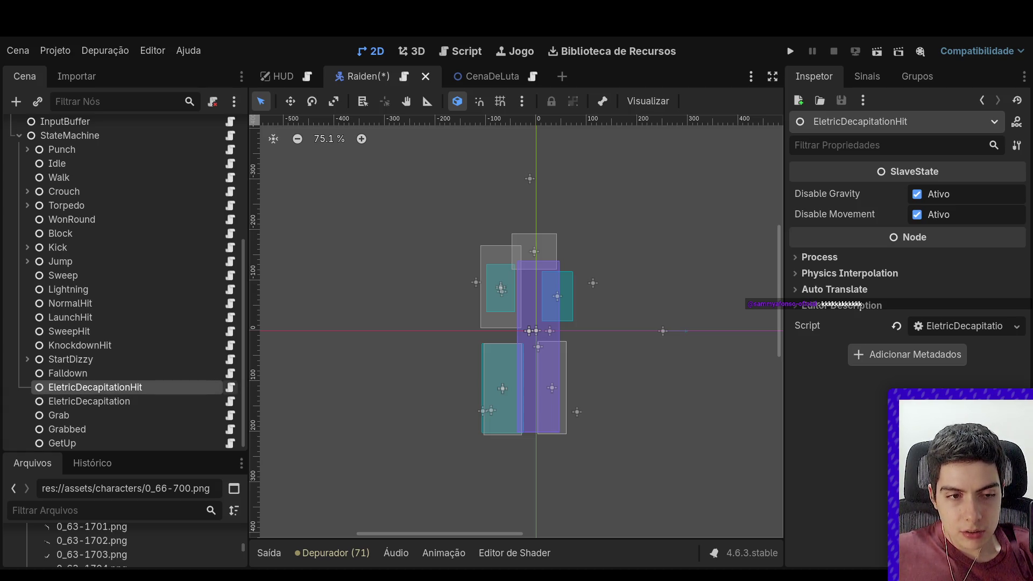
scroll(124, 302, "up", 5)
left_click(112, 200)
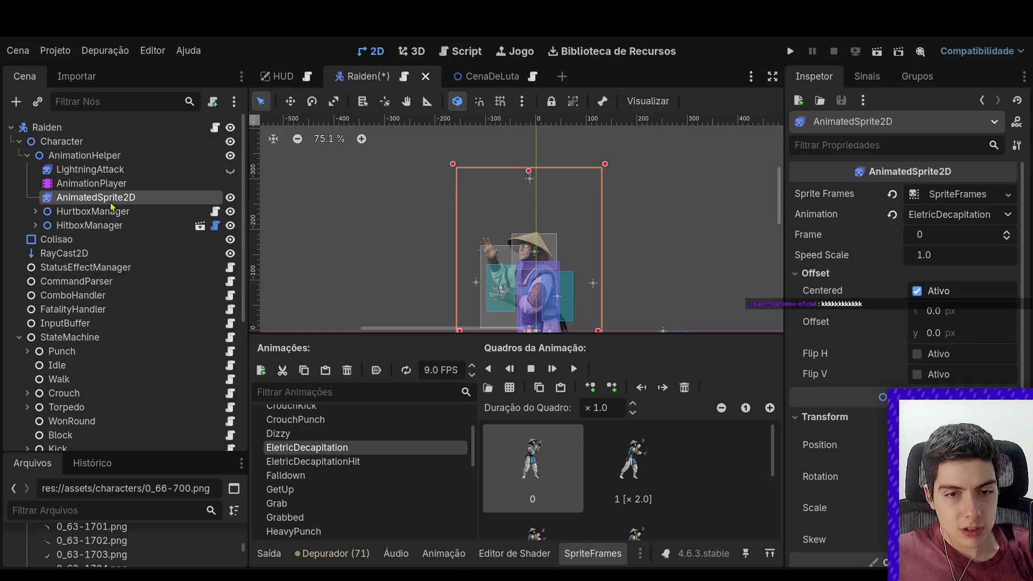
Select the empty EletricDecapitationHit animation in the SpriteFrames list and resize the panel
left_click(335, 461)
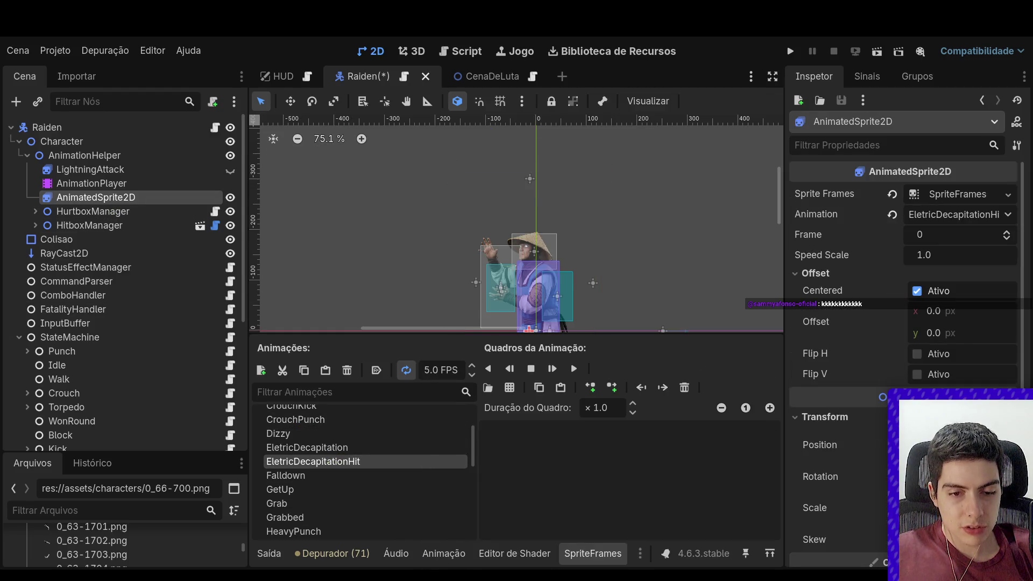
scroll(380, 500, "down", 3)
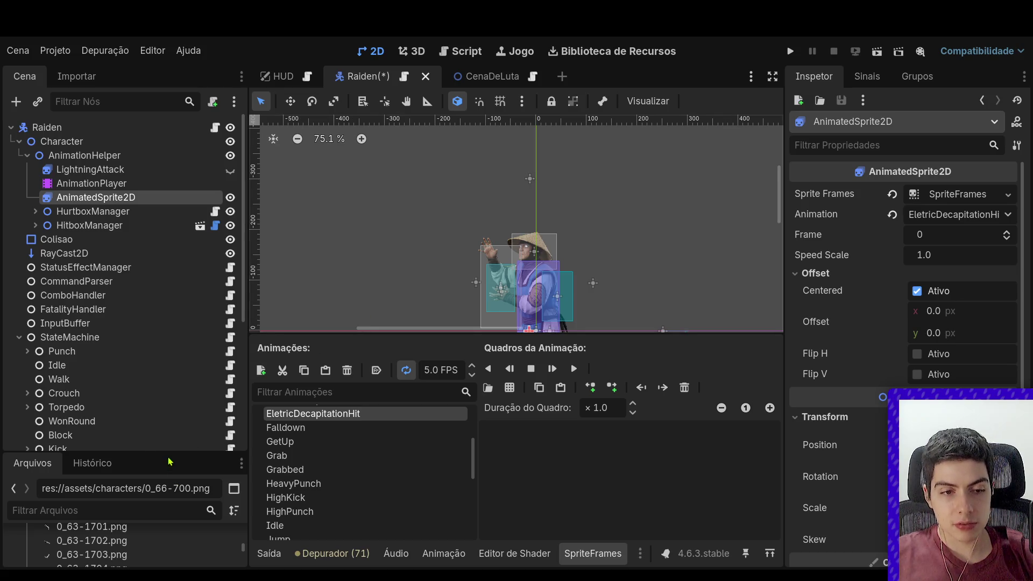
left_click_drag(166, 451, 166, 219)
scroll(106, 387, "up", 5)
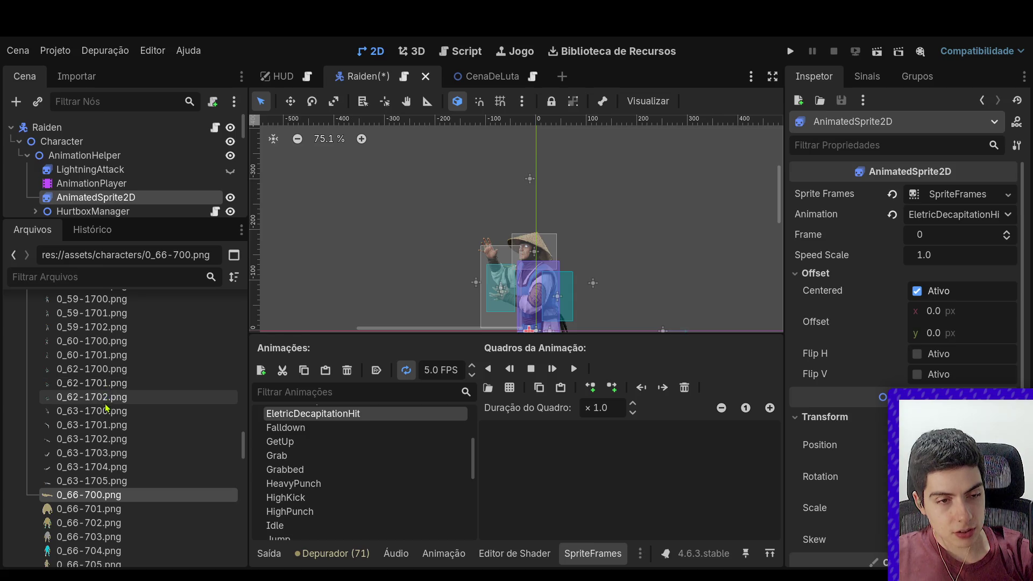
Add images 0_63-1700 through 0_63-1705 as the EletricDecapitationHit animation's frames
left_click(106, 413)
left_click(113, 482, "shift")
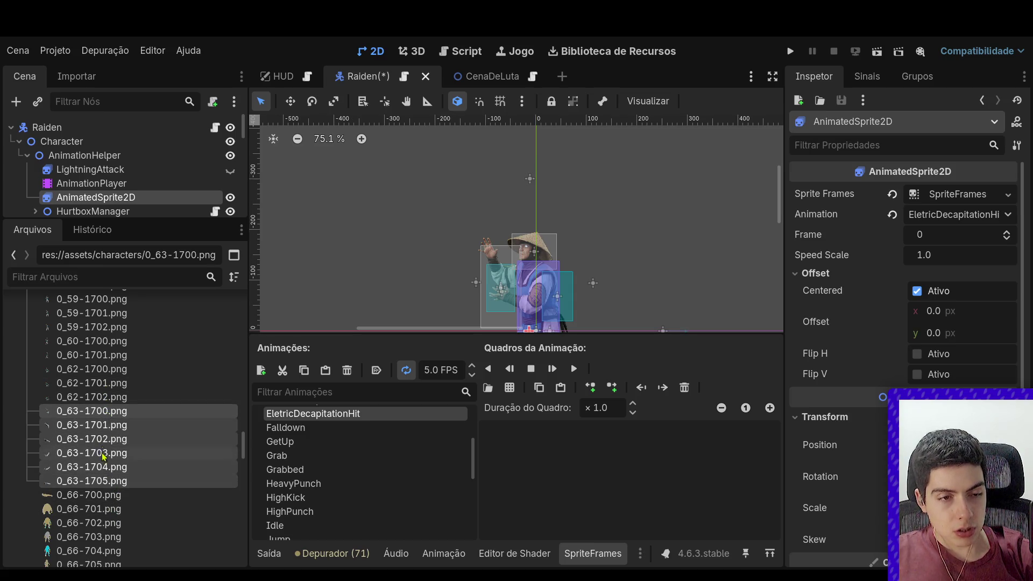
mouse_move(106, 412)
left_mouse_down()
mouse_move(533, 436)
mouse_move(533, 463)
left_mouse_up()
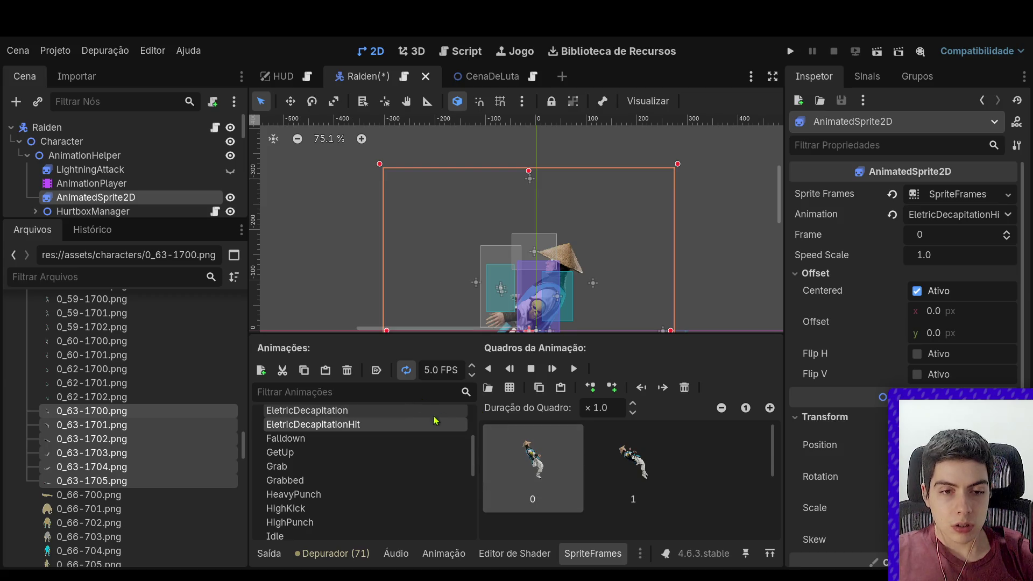
left_click(371, 417)
left_click(370, 431)
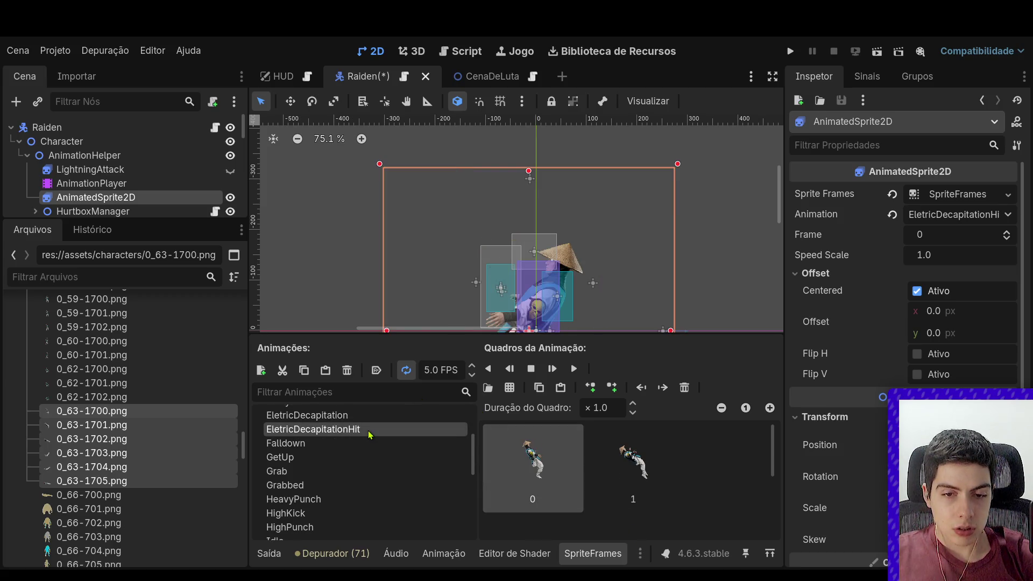
scroll(584, 471, "down", 2)
scroll(584, 471, "down", 2)
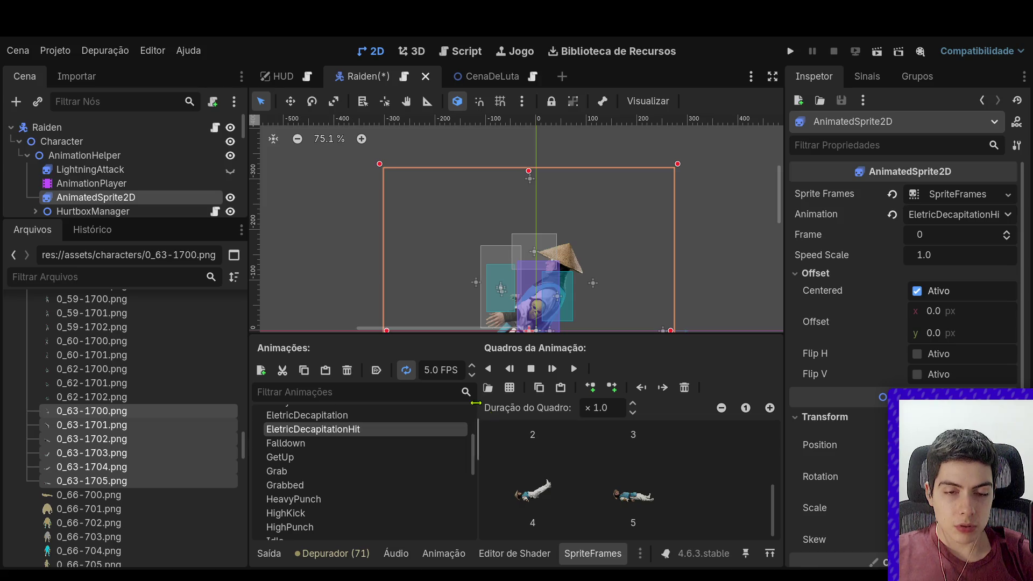
Set EletricDecapitationHit's playback speed to 9.0 FPS and enlarge the frames area
double_click(428, 370)
type("9")
left_click(344, 442)
left_click(350, 429)
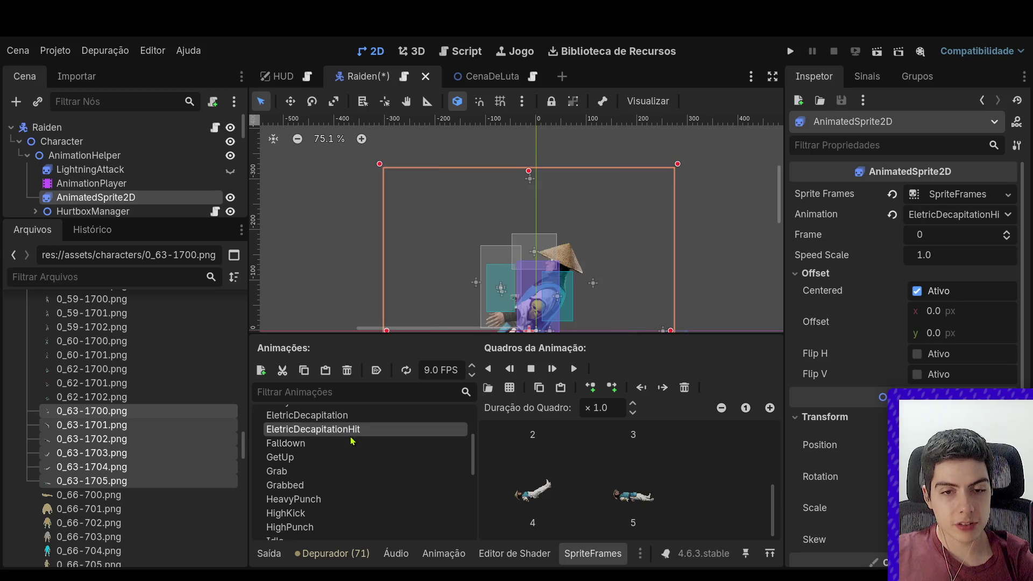
left_click_drag(579, 334, 580, 208)
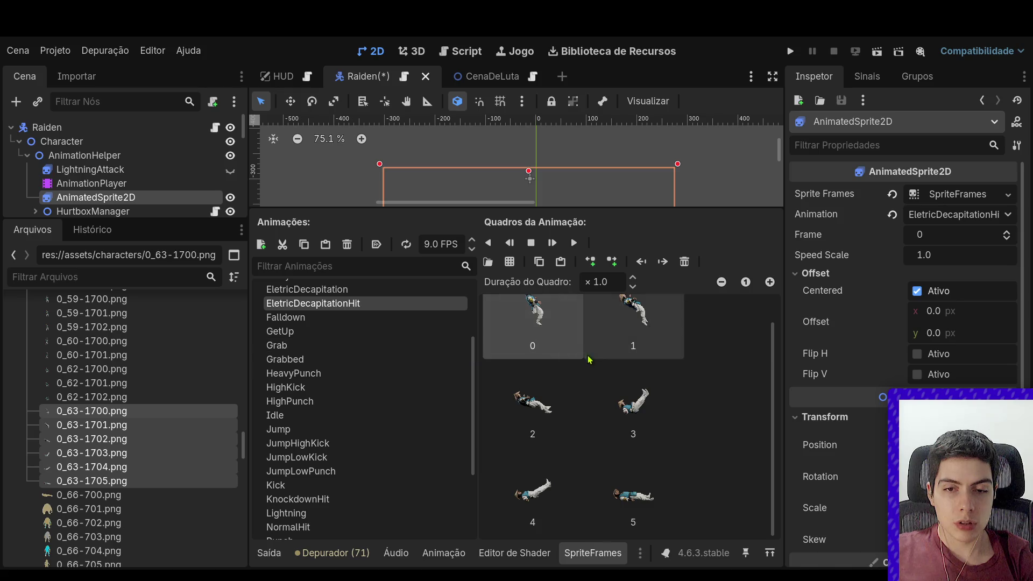
scroll(633, 410, "up", 1)
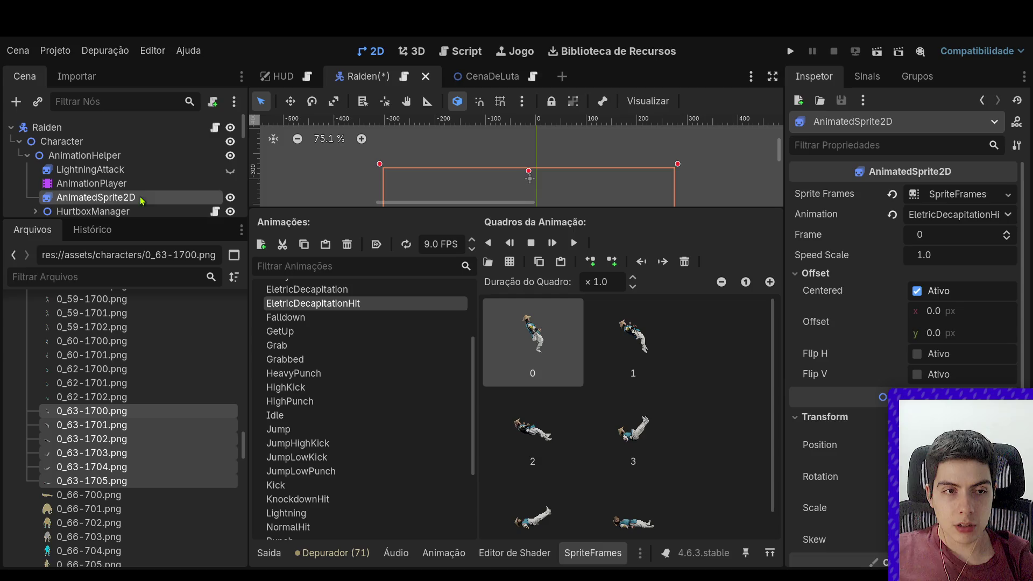
left_click(149, 184)
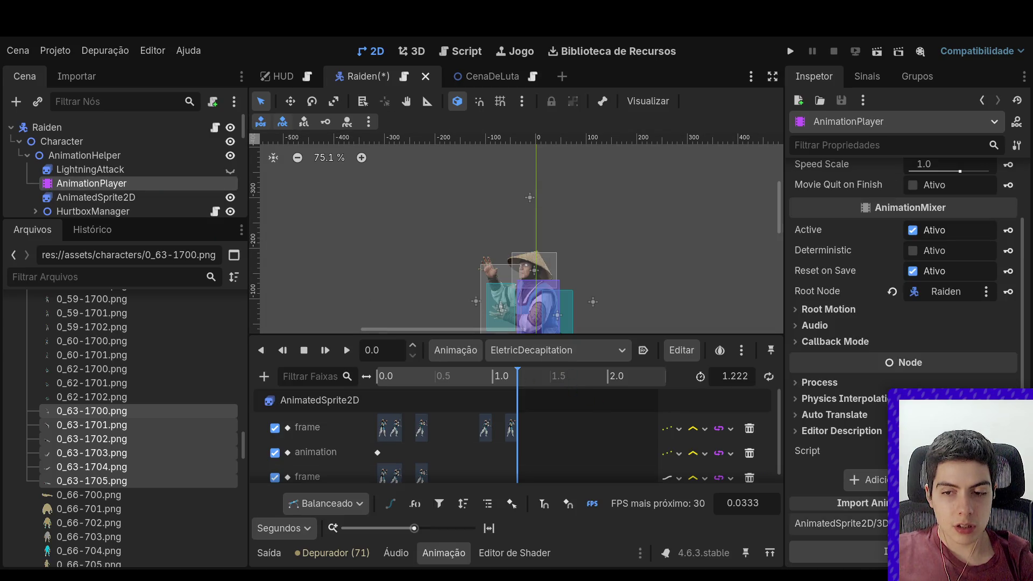
Select EletricDecapitationHit in the AnimationPlayer and set its length to 1.222 seconds
left_click(840, 552)
left_click(561, 350)
left_click(591, 169)
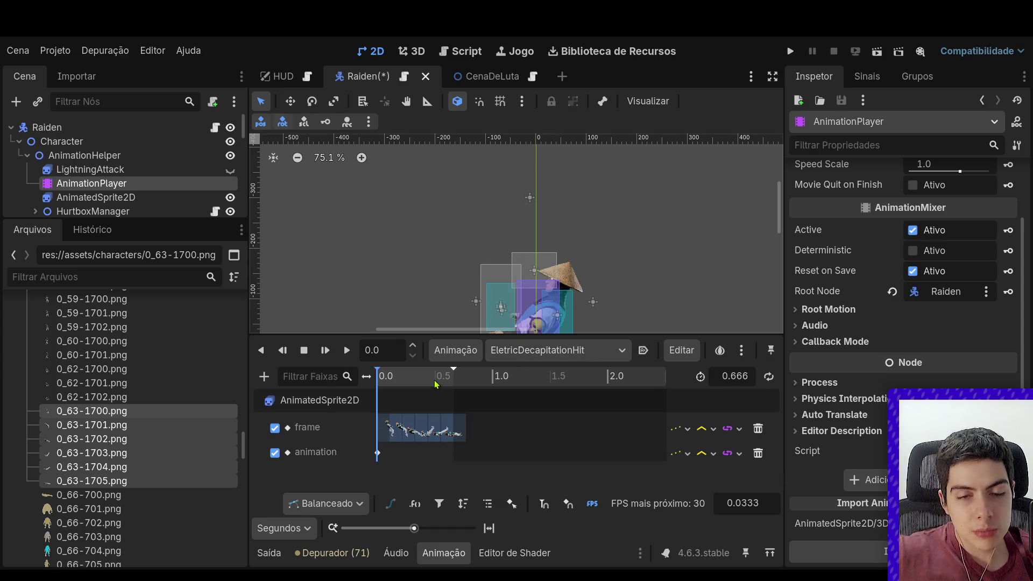
left_click_drag(435, 380, 455, 381)
left_click(743, 376)
type("1.222")
key("Return")
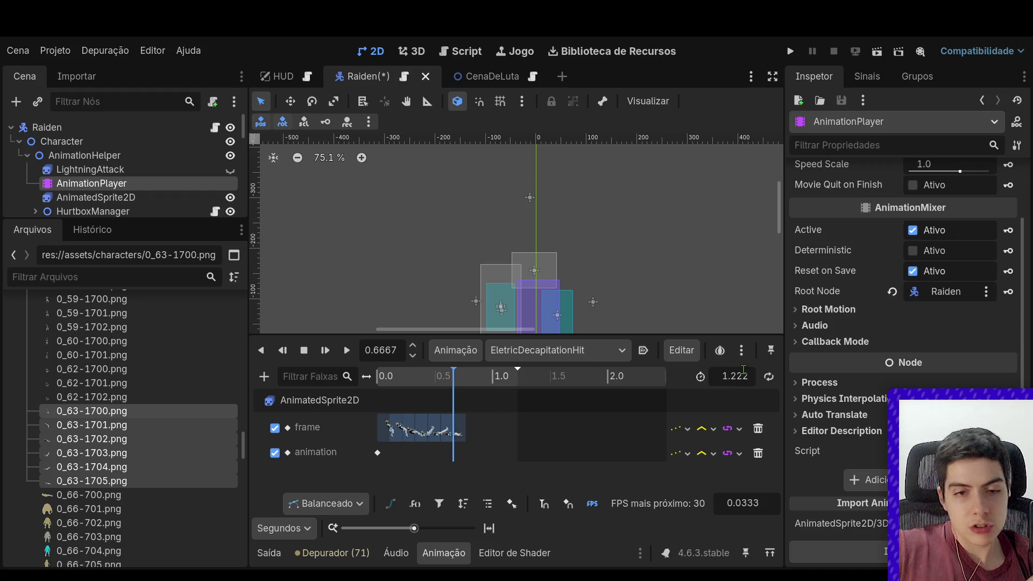
Stretch the frame keys across the 1.222 s timeline and play the animation to check it
mouse_move(463, 430)
left_mouse_down()
mouse_move(509, 430)
mouse_move(368, 440)
left_mouse_up()
key("ctrl+z")
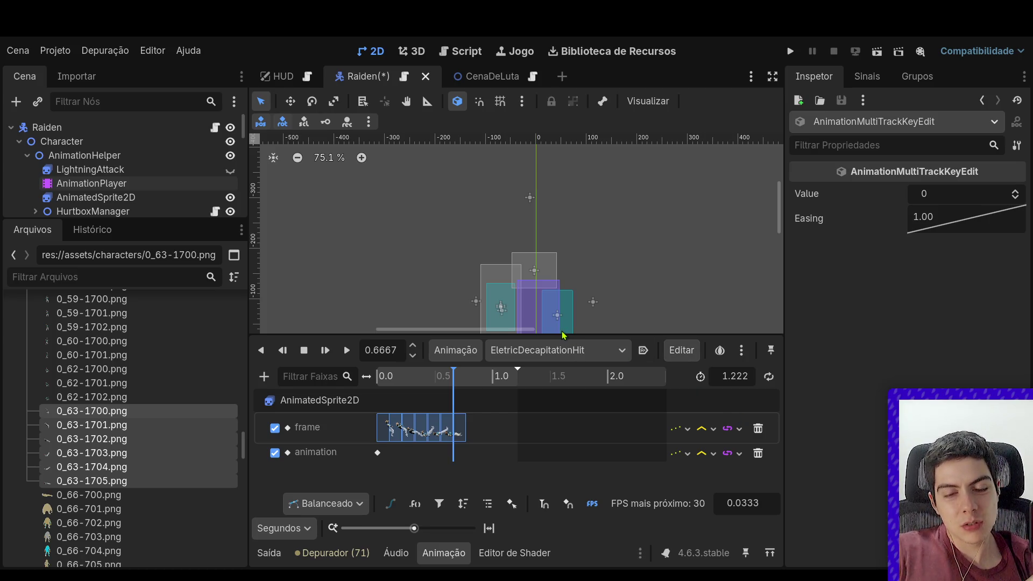
key("ctrl+z")
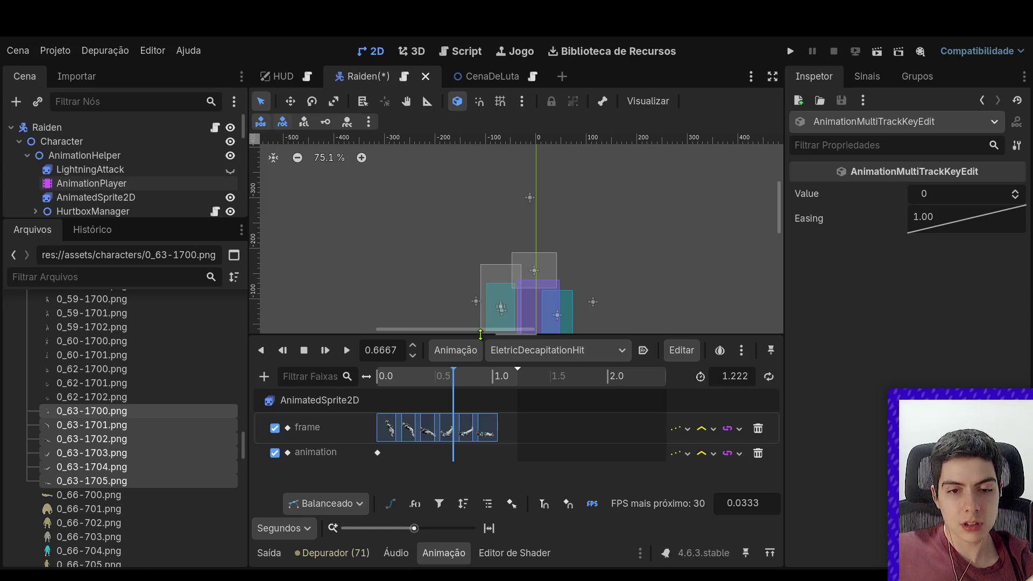
key("ctrl+shift+z")
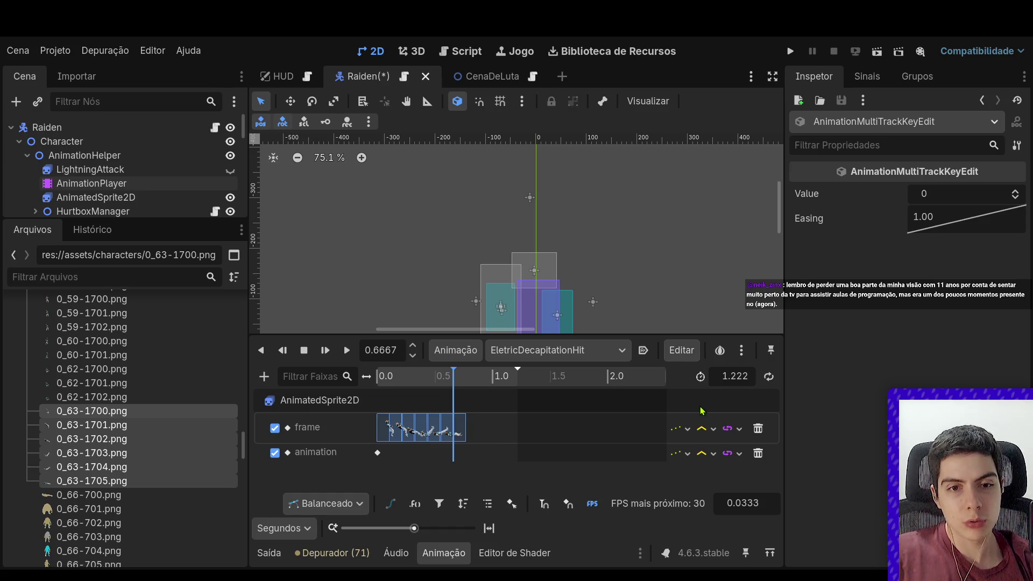
key("ctrl+z")
mouse_move(501, 380)
left_mouse_down()
mouse_move(384, 382)
mouse_move(518, 381)
mouse_move(376, 381)
left_mouse_up()
scroll(539, 267, "down", 4)
scroll(538, 267, "up", 3)
left_click(347, 351)
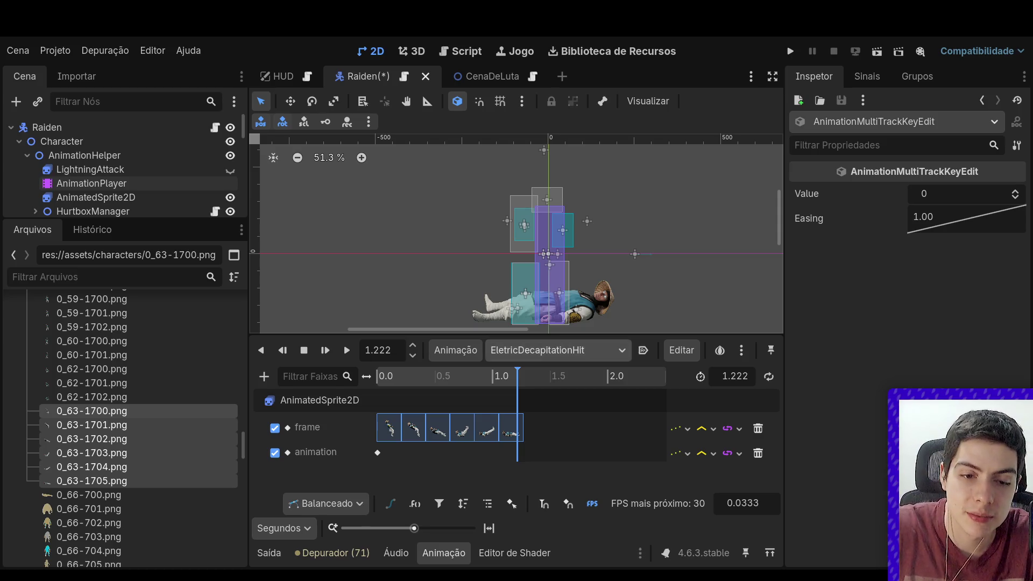
Collapse the Animation panel and browse the sprite and parallax asset folders in FileSystem
left_click(444, 553)
scroll(485, 495, "down", 3)
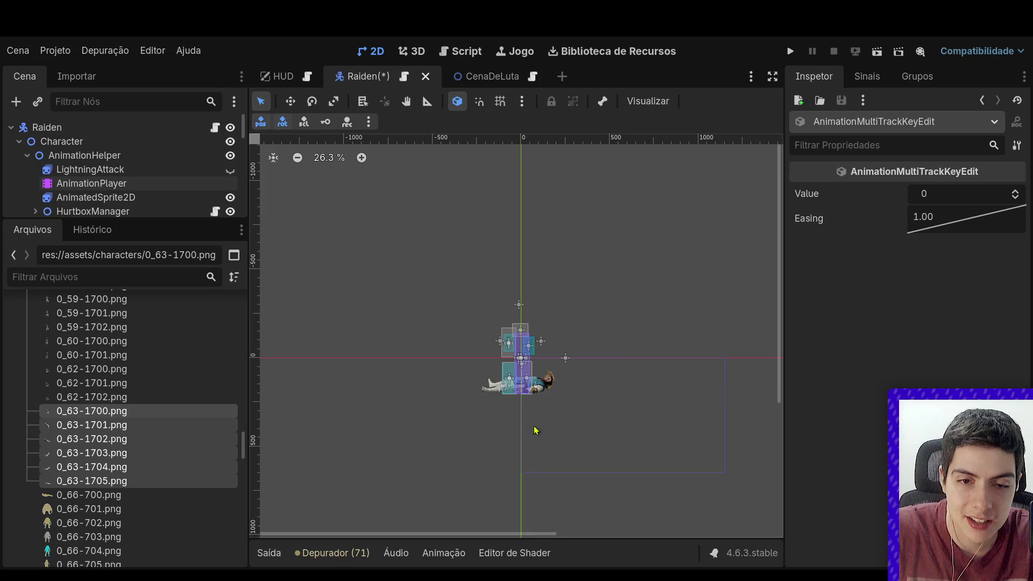
left_click(207, 398)
scroll(202, 414, "up", 15)
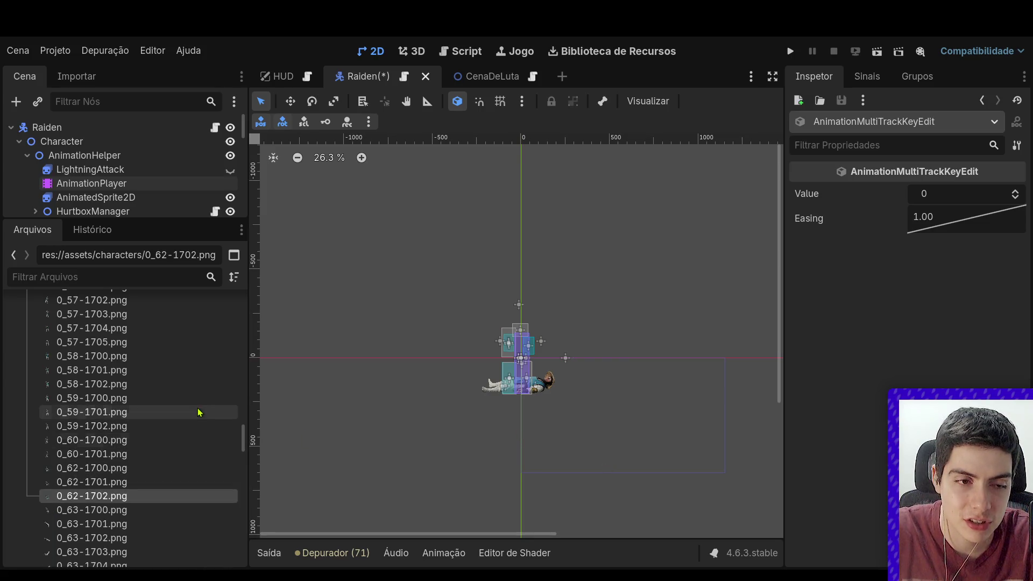
scroll(217, 424, "up", 20)
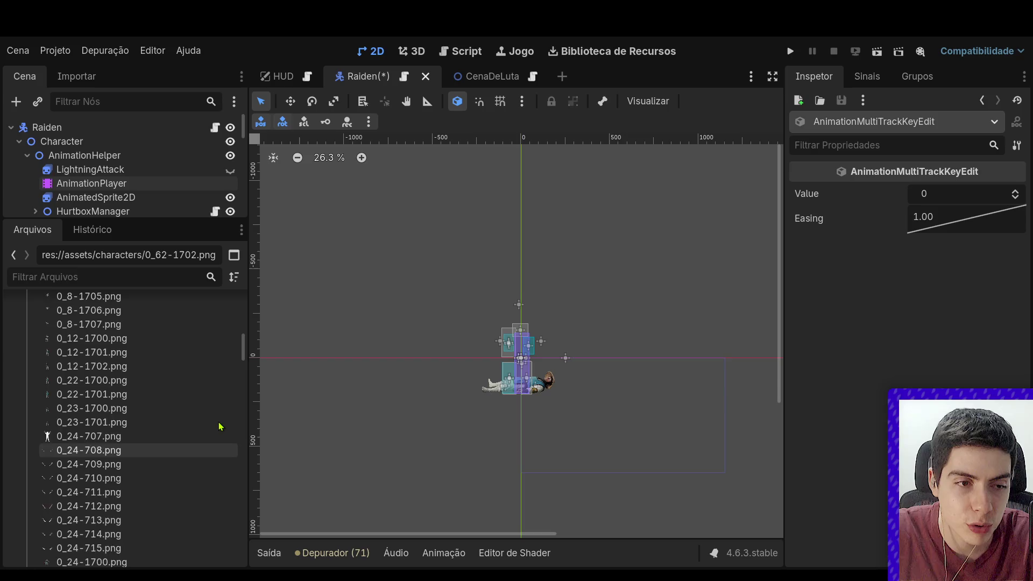
left_click(215, 359)
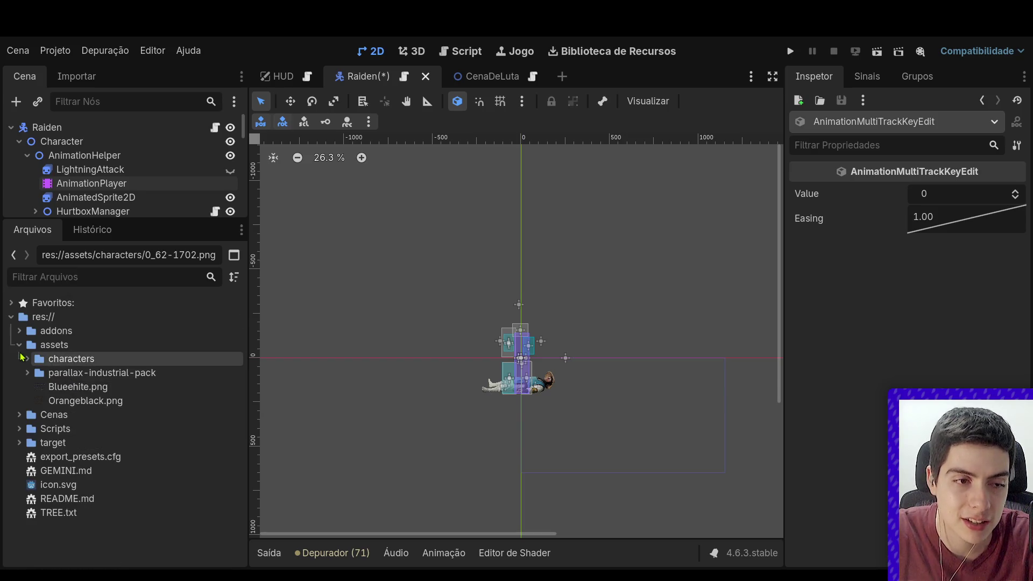
left_click(215, 373)
left_click(130, 372)
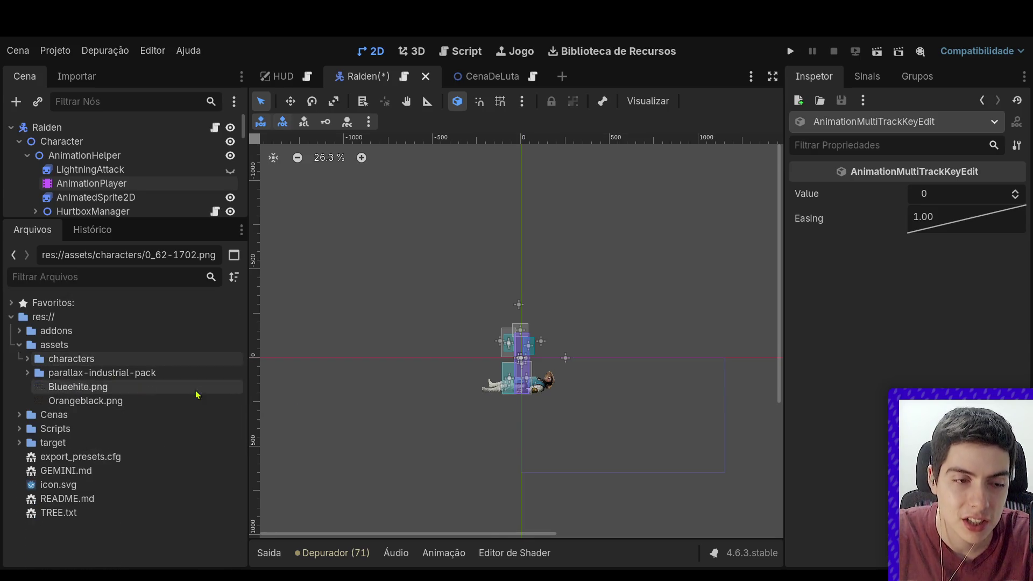
scroll(430, 409, "down", 2)
scroll(432, 413, "up", 3)
Hide the SpriteFrames panel, clear the selection, and save the Raiden scene with Ctrl+S
left_click(431, 413)
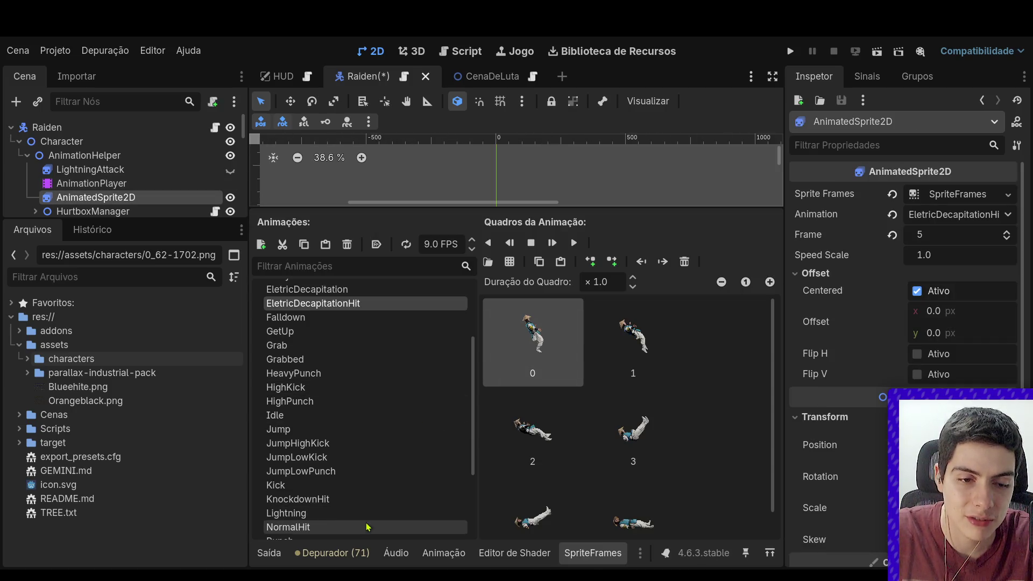
left_click(592, 553)
left_click(500, 472)
scroll(450, 484, "up", 4)
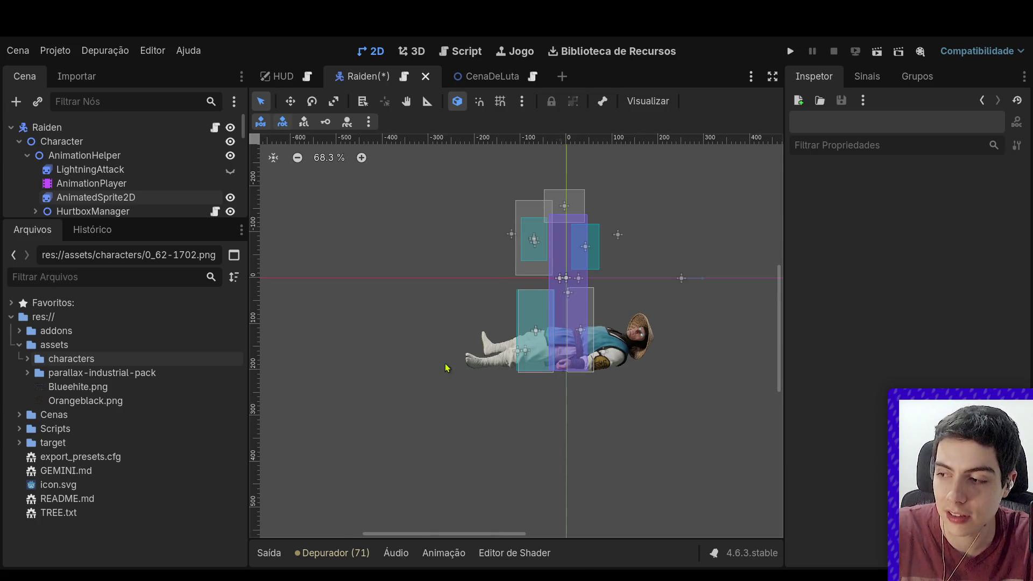
scroll(514, 309, "down", 4)
scroll(552, 302, "up", 2)
key("ctrl+s")
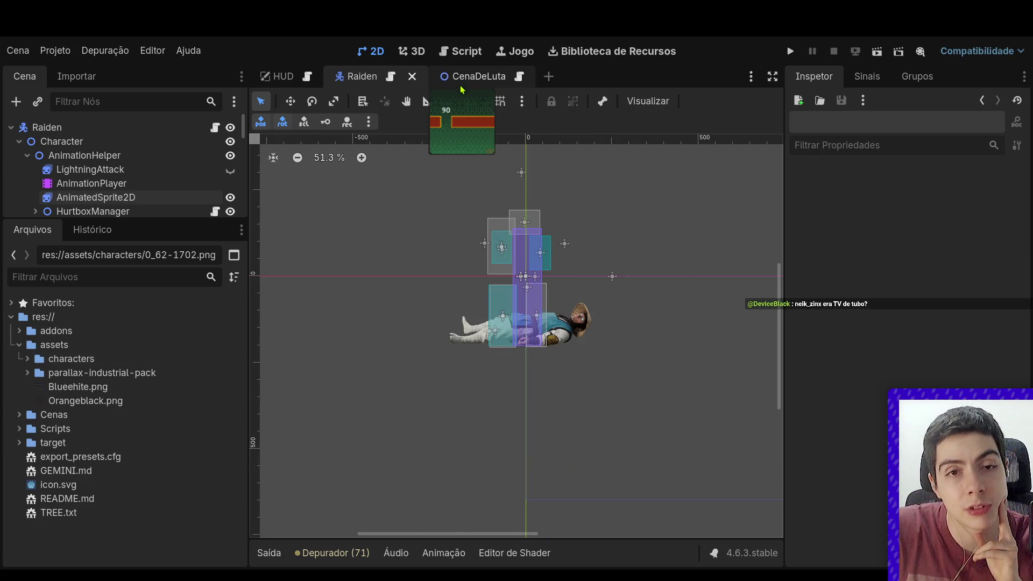
In the CenaDeLuta scene, enlarge the scene tree and file docks, collapse assets and expand Scripts
left_click(461, 77)
scroll(406, 271, "down", 2)
scroll(406, 271, "up", 4)
scroll(406, 271, "down", 7)
scroll(514, 409, "up", 3)
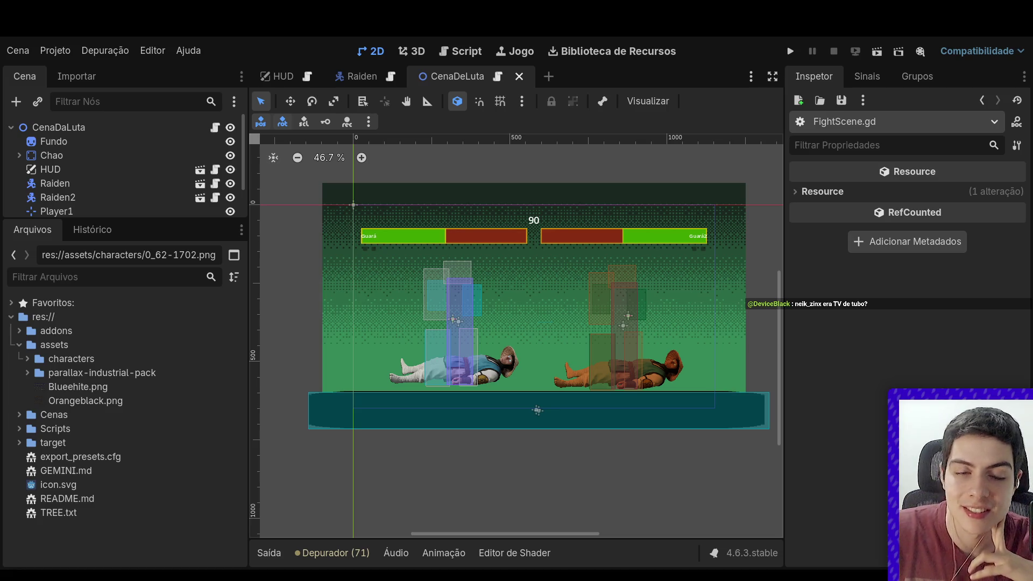
scroll(619, 517, "down", 4)
scroll(651, 504, "up", 3)
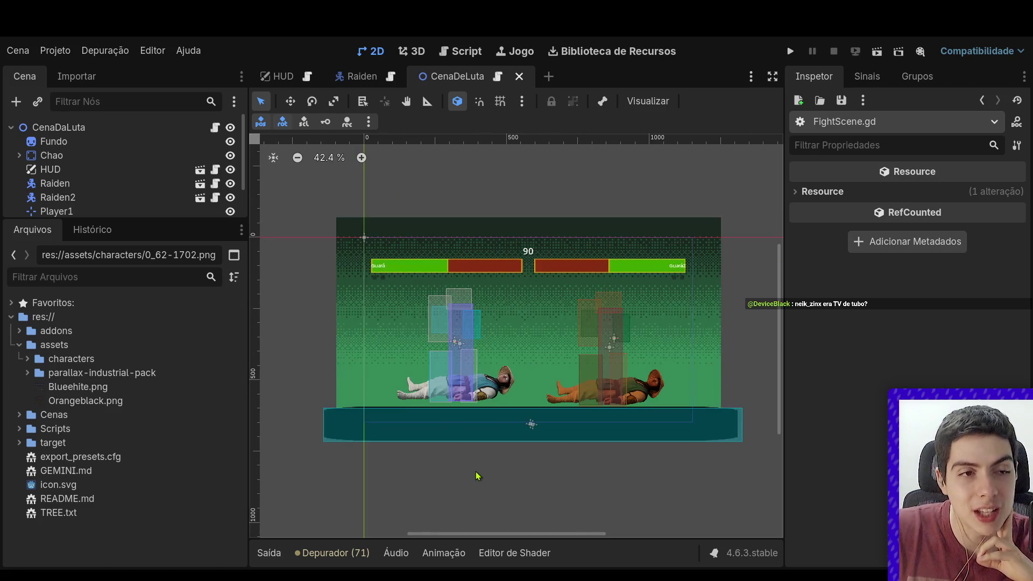
left_click_drag(113, 220, 144, 357)
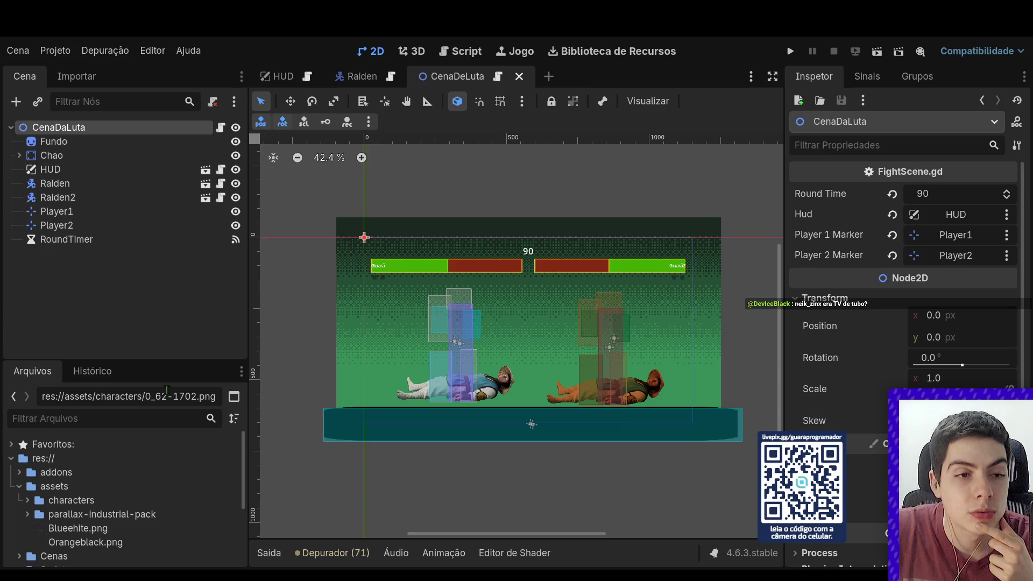
left_click_drag(181, 359, 195, 277)
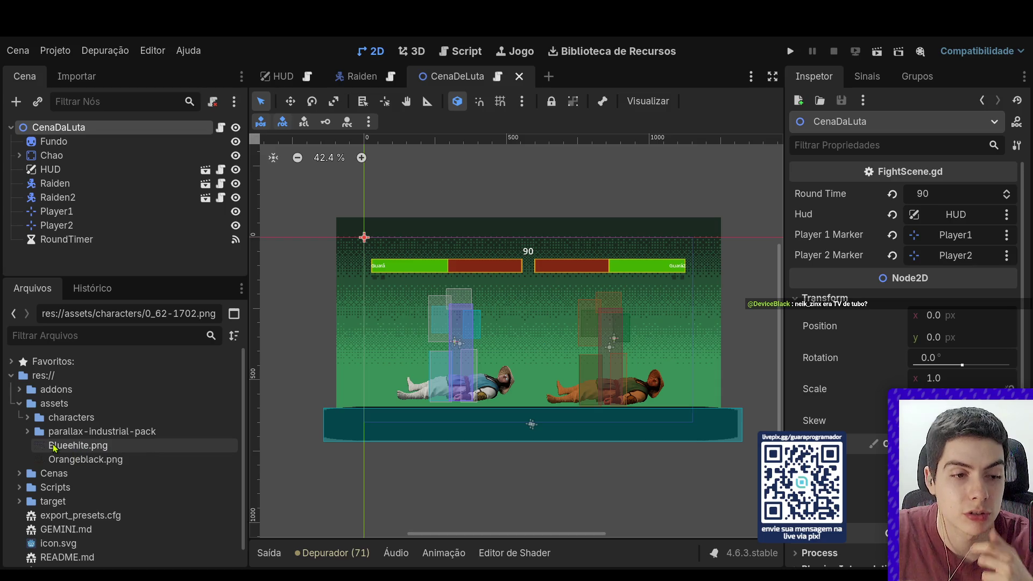
left_click(20, 404)
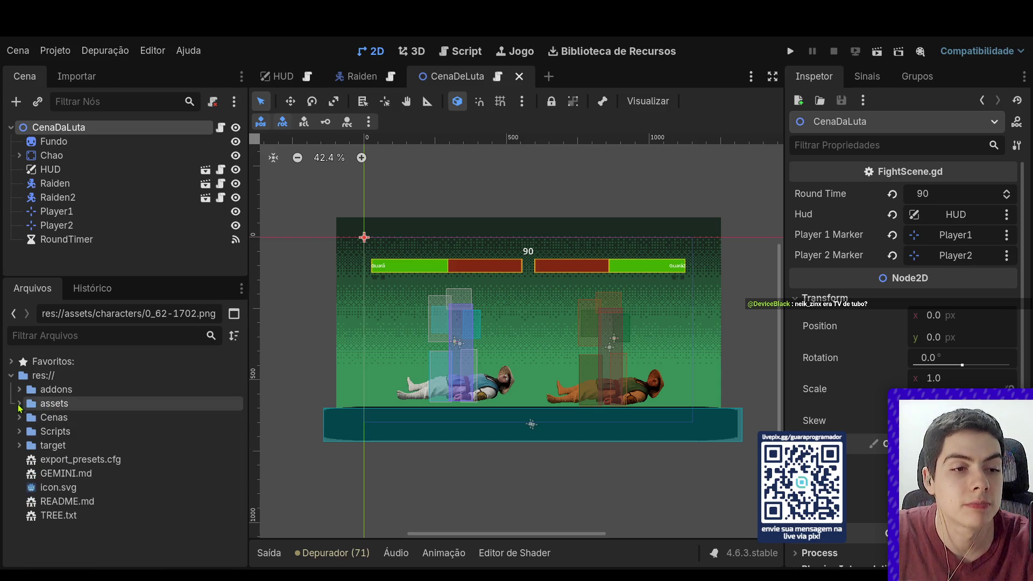
left_click(20, 432)
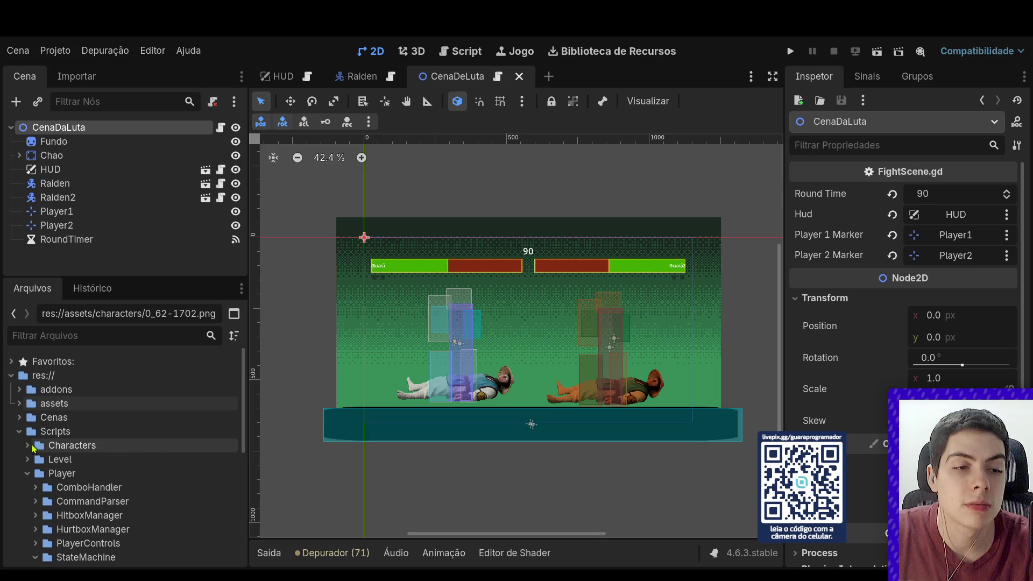
scroll(97, 487, "down", 1)
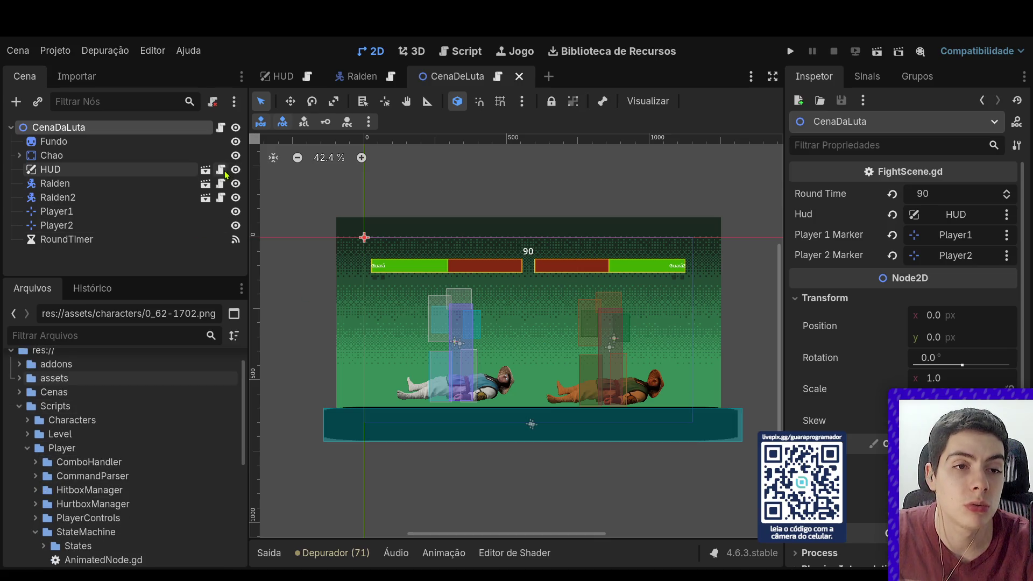
Return to the Raiden scene and open the EletricDecapitation state's script
left_click(348, 81)
scroll(153, 242, "down", 10)
scroll(153, 268, "down", 1)
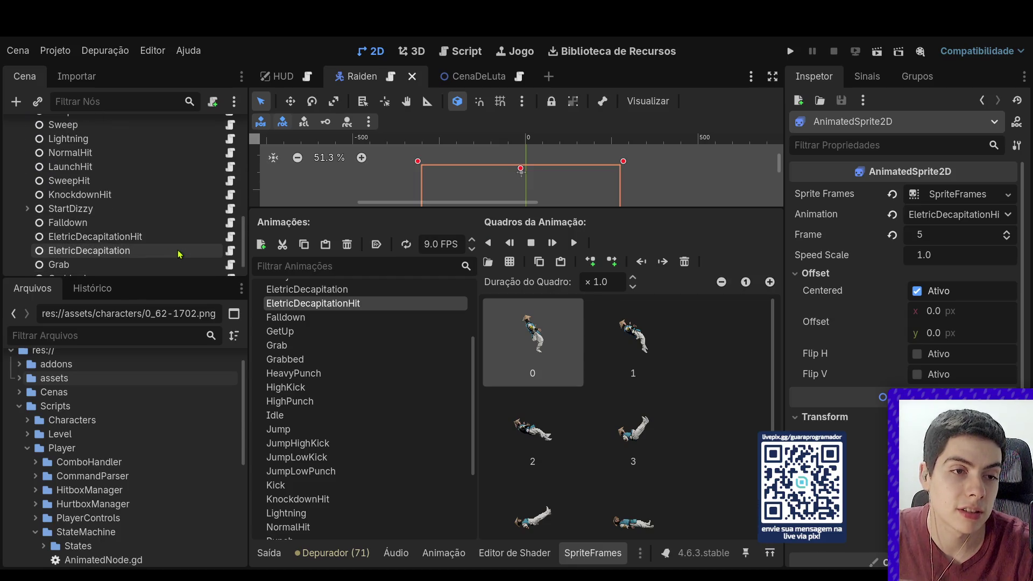
left_click(230, 251)
left_click_drag(400, 208, 400, 323)
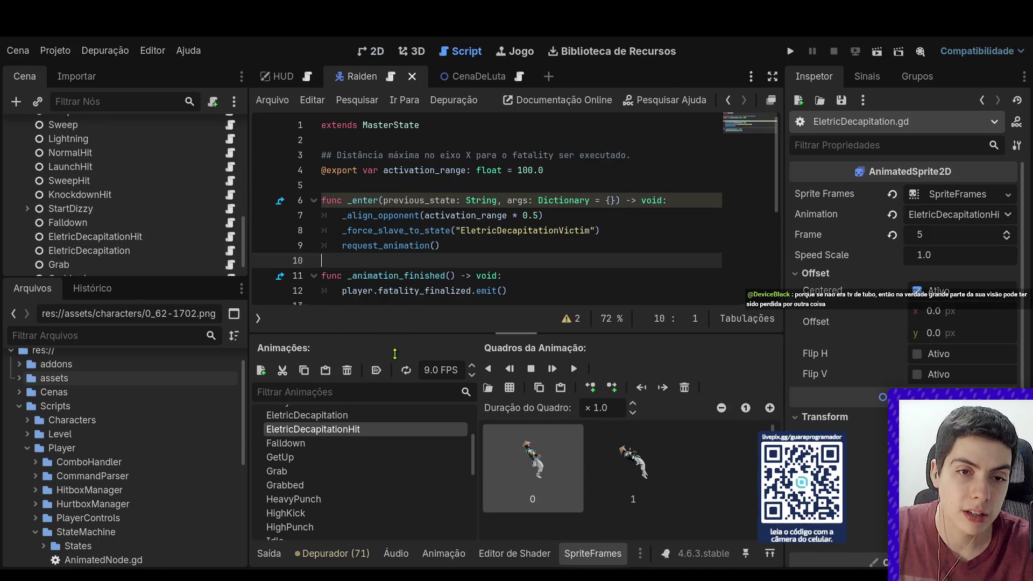
left_click(593, 552)
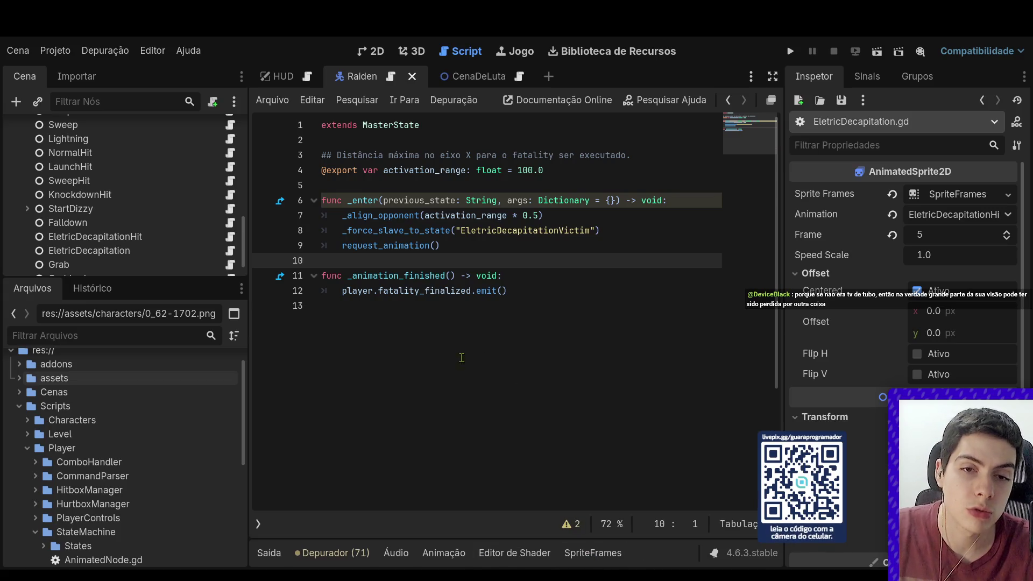
left_click(383, 128, "ctrl")
scroll(407, 277, "up", 2)
left_click_drag(322, 183, 362, 209)
left_click(362, 209)
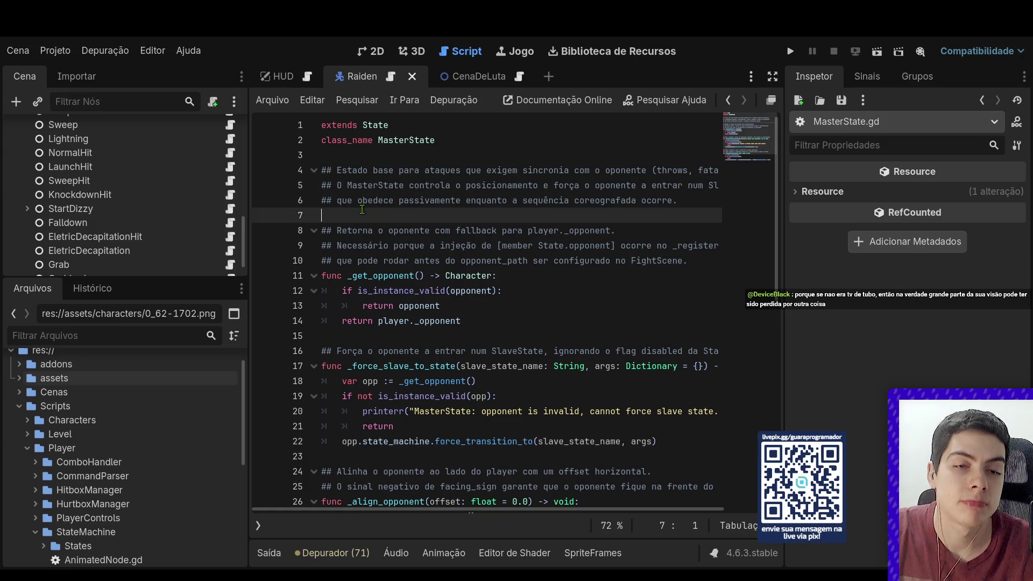
key("Return")
key("Return")
key("Up")
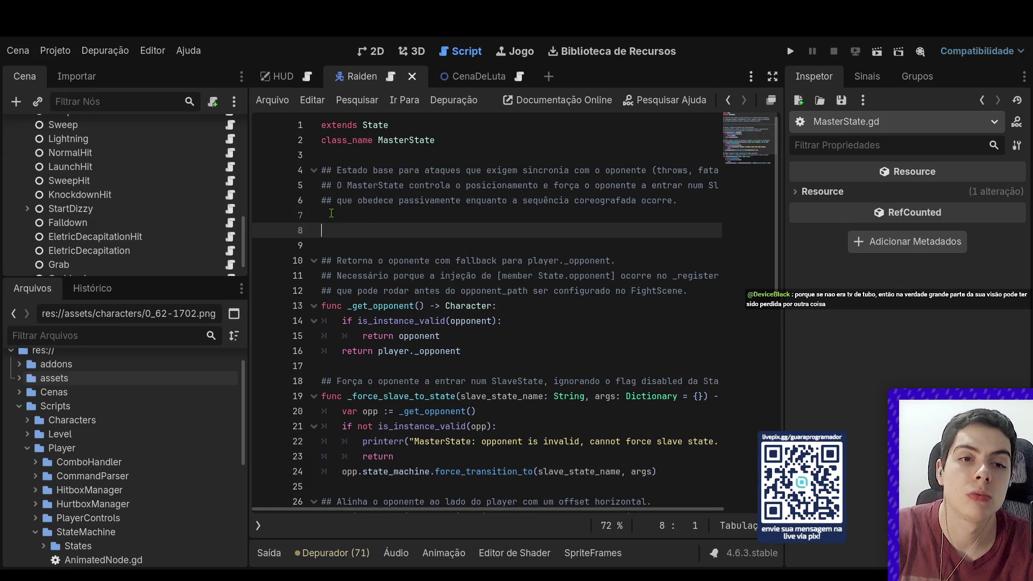
type("@export var ")
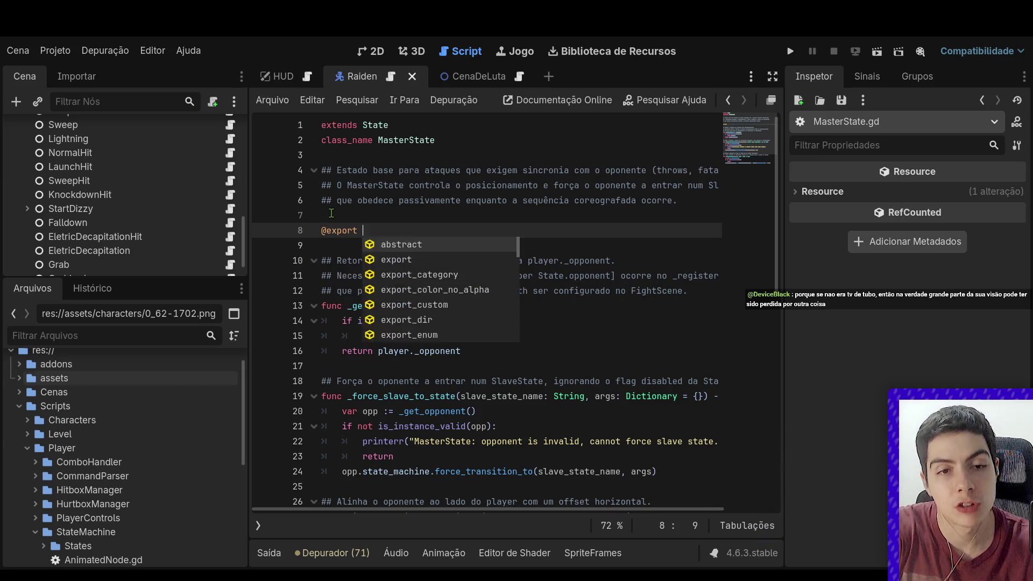
type("slave_state_name :")
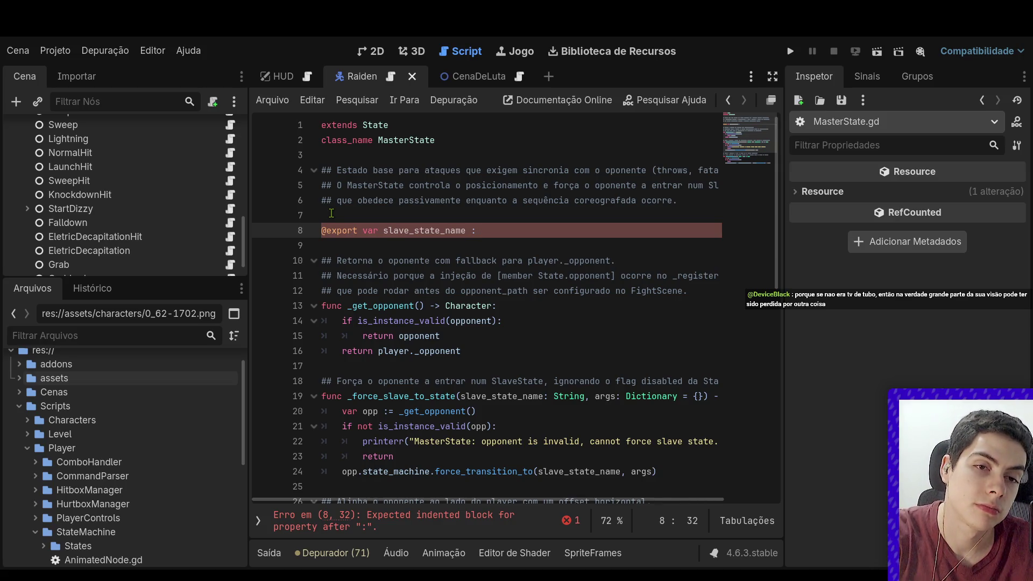
type("String = \"")
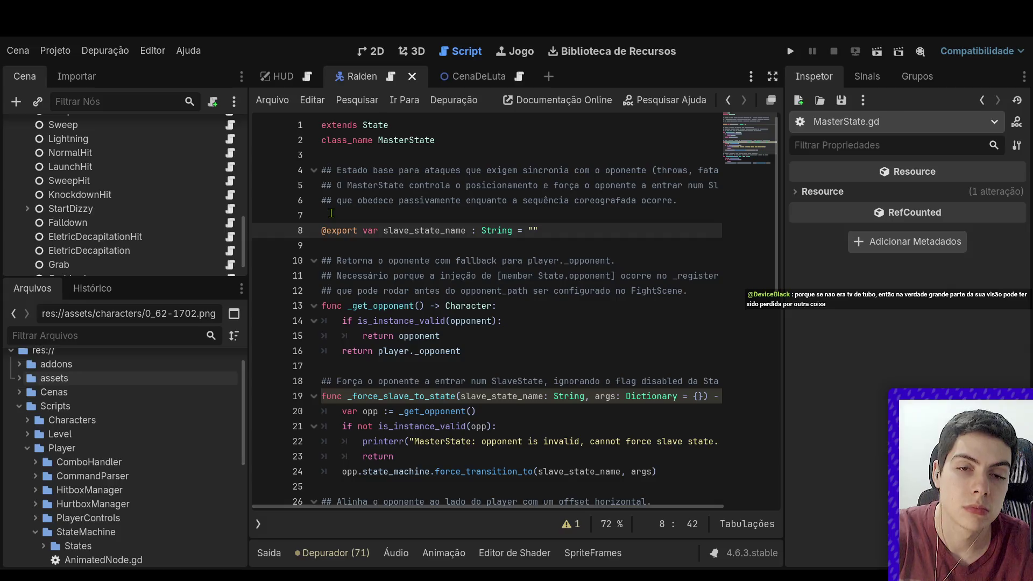
In Grab.gd, replace the hard-coded "Grabbed" on line 16 with slave_state_name
scroll(162, 474, "down", 3)
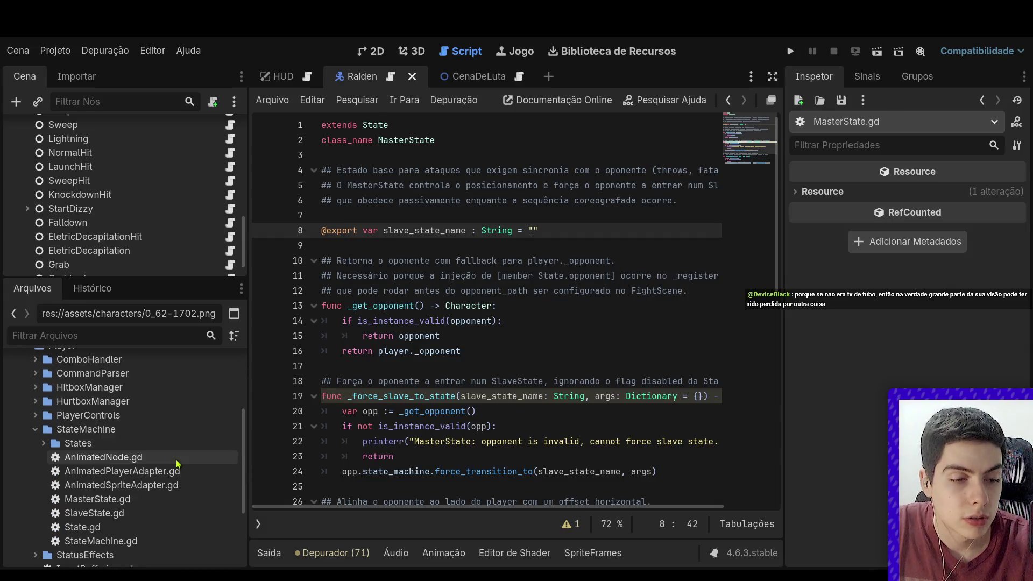
scroll(165, 479, "down", 1)
scroll(204, 253, "down", 1)
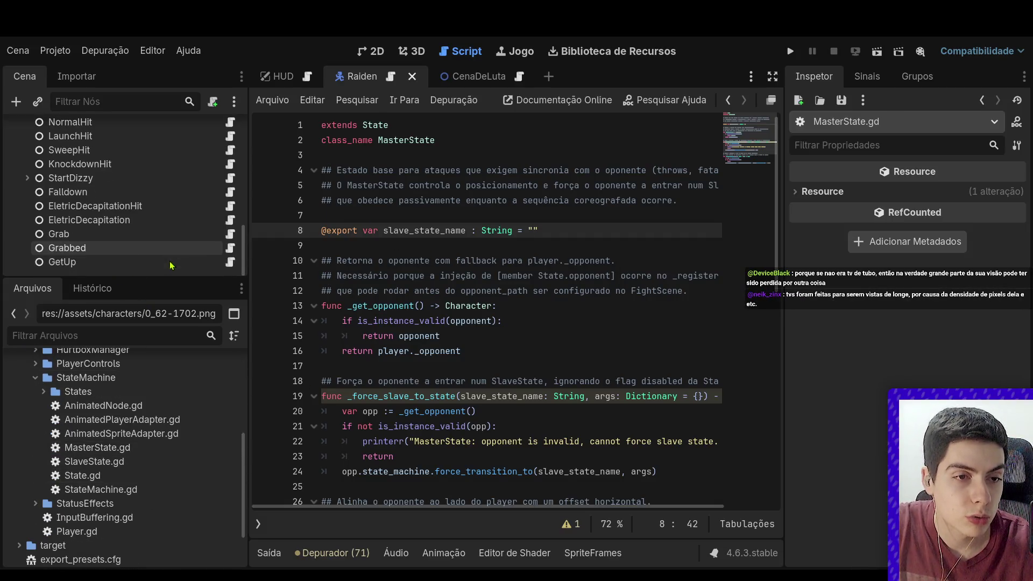
left_click(230, 235)
left_click_drag(502, 351, 457, 353)
type("slave")
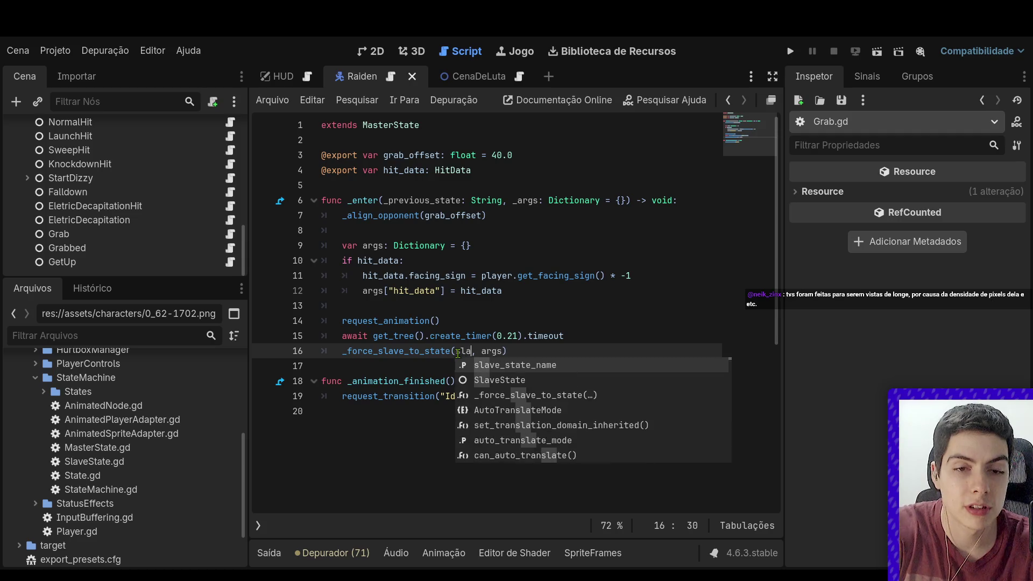
key("Return")
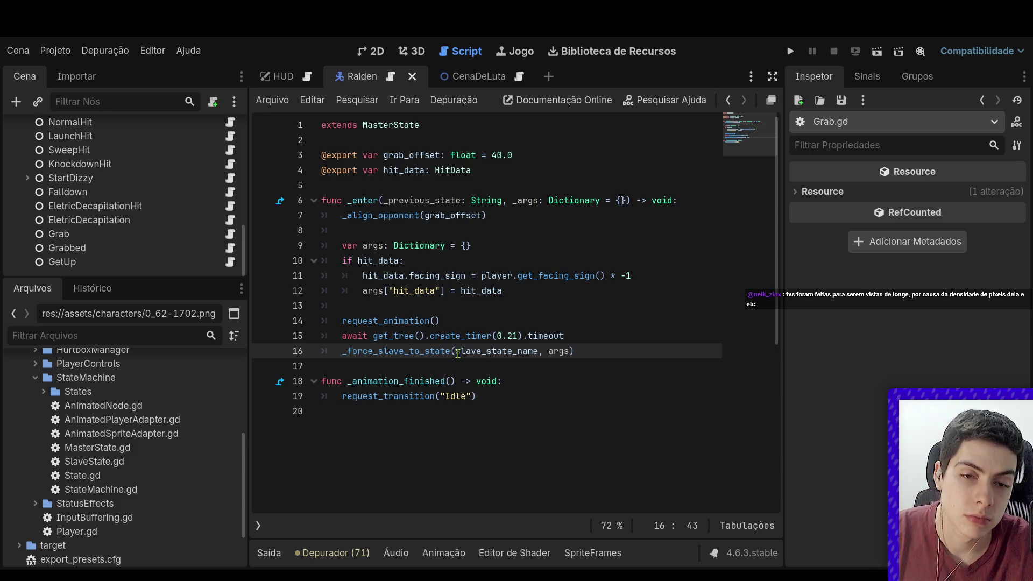
left_click(59, 234)
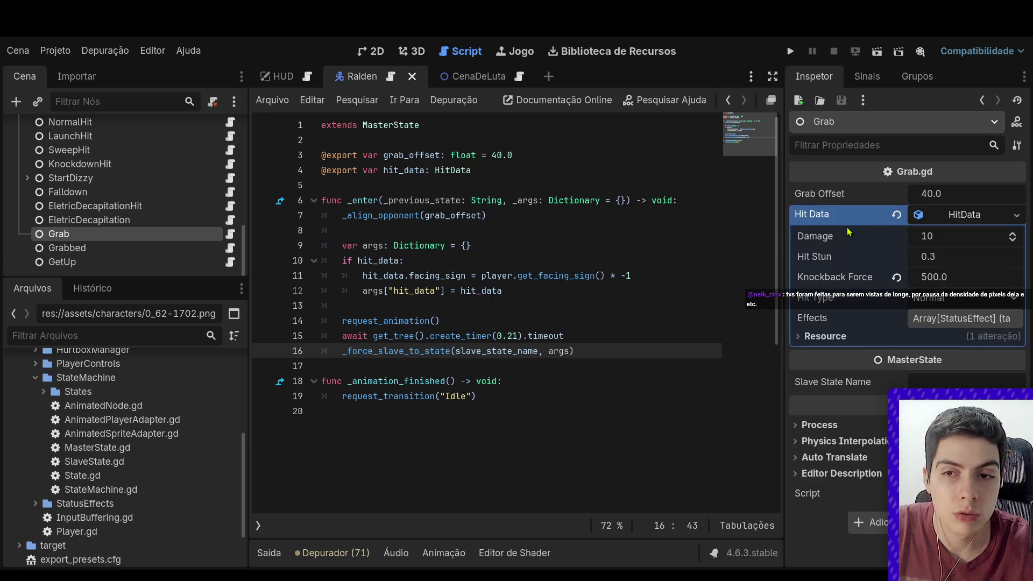
Set the Grab state's Slave State Name to Grabbed in the Inspector
left_click(915, 216)
left_click(937, 269)
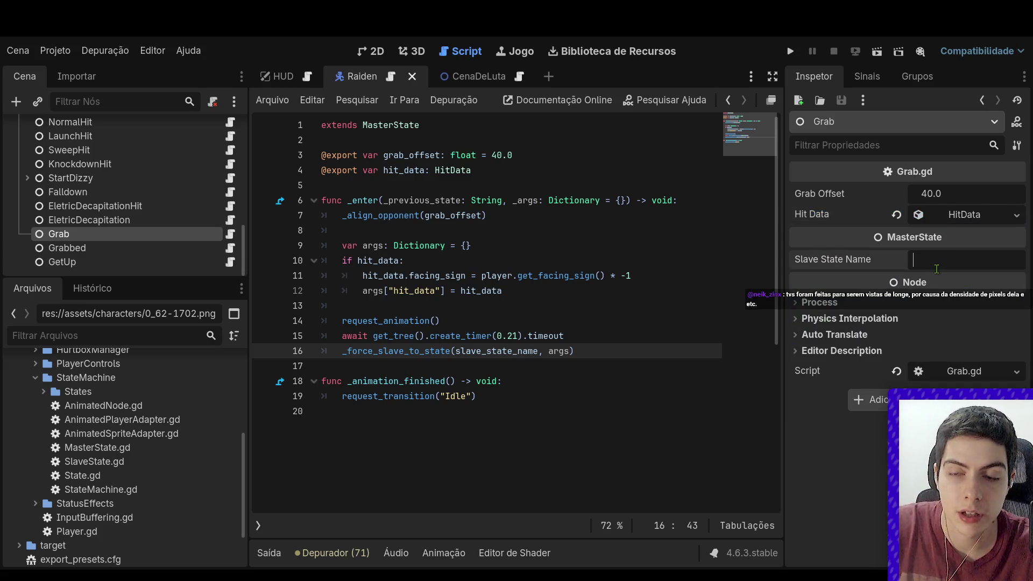
type("Grabbed")
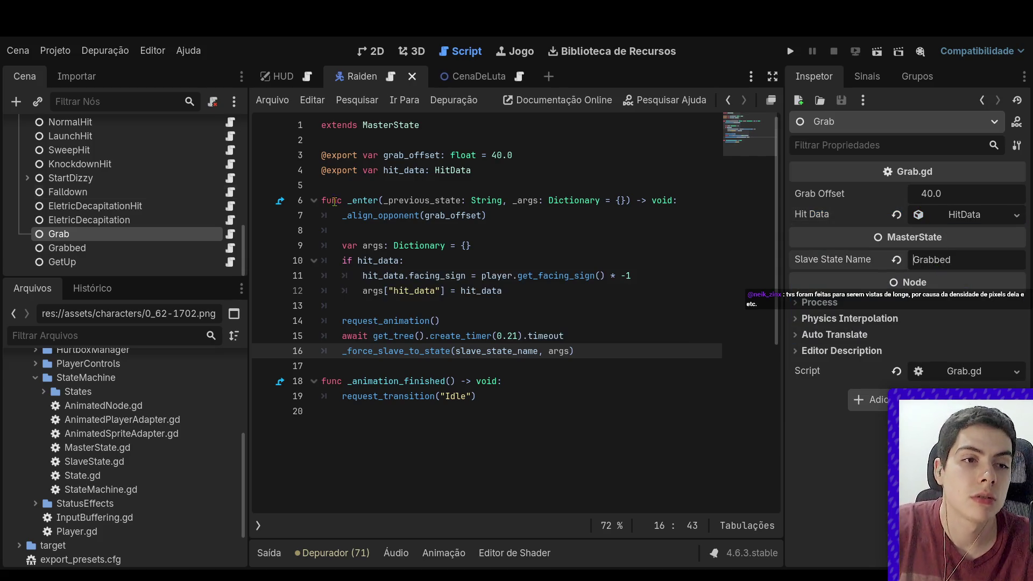
Set EletricDecapitation's Slave State Name to ElectricDecapitationHit and save the scene
left_click(124, 220)
left_click(933, 242)
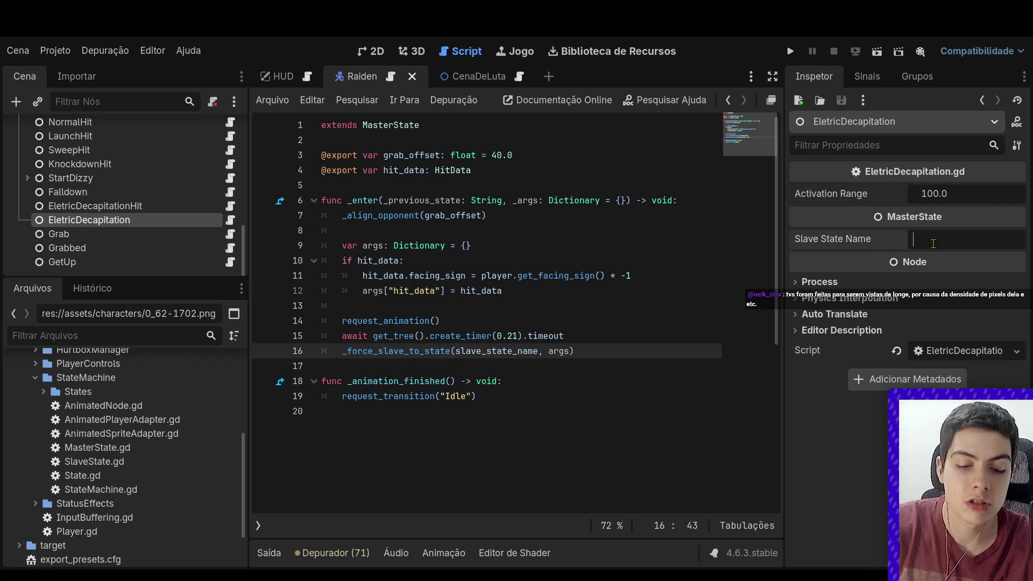
type("Elec")
type("cDecapit")
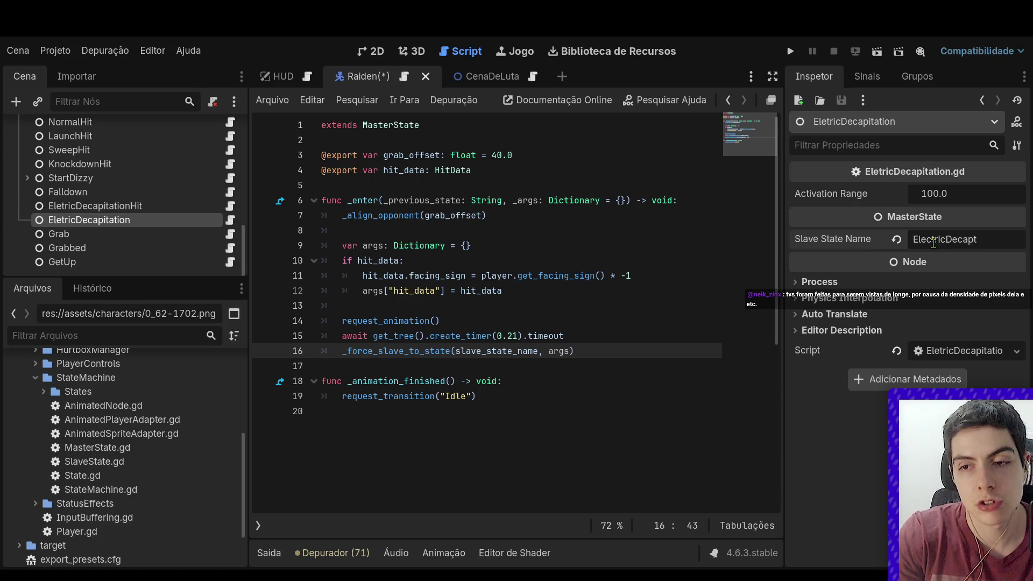
type("tationHit")
key("ctrl+s")
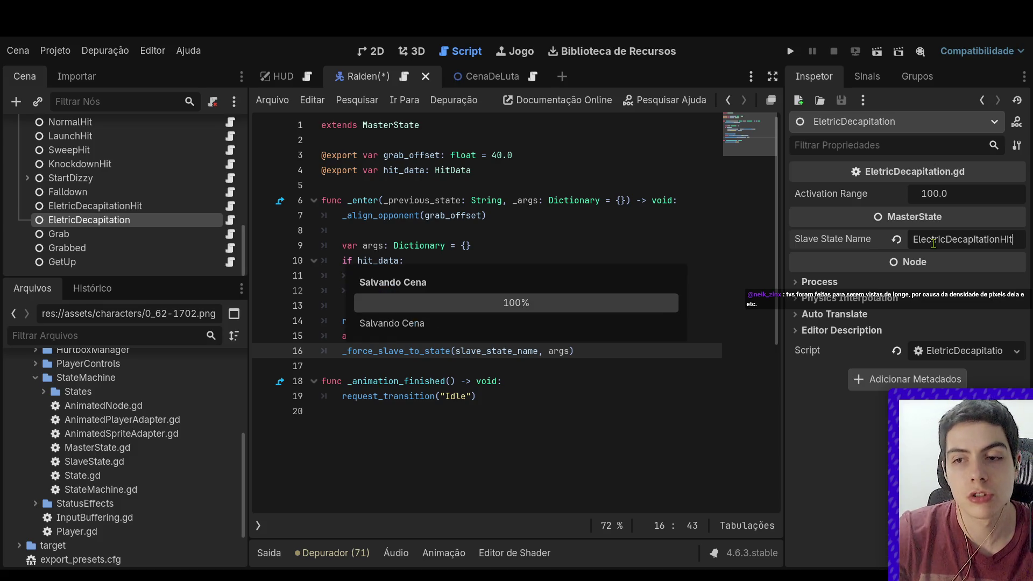
Compare the EletricDecapitationHit and EletricDecapitation nodes' properties in the Inspector
left_click(111, 209)
left_click(111, 219)
left_click(108, 208)
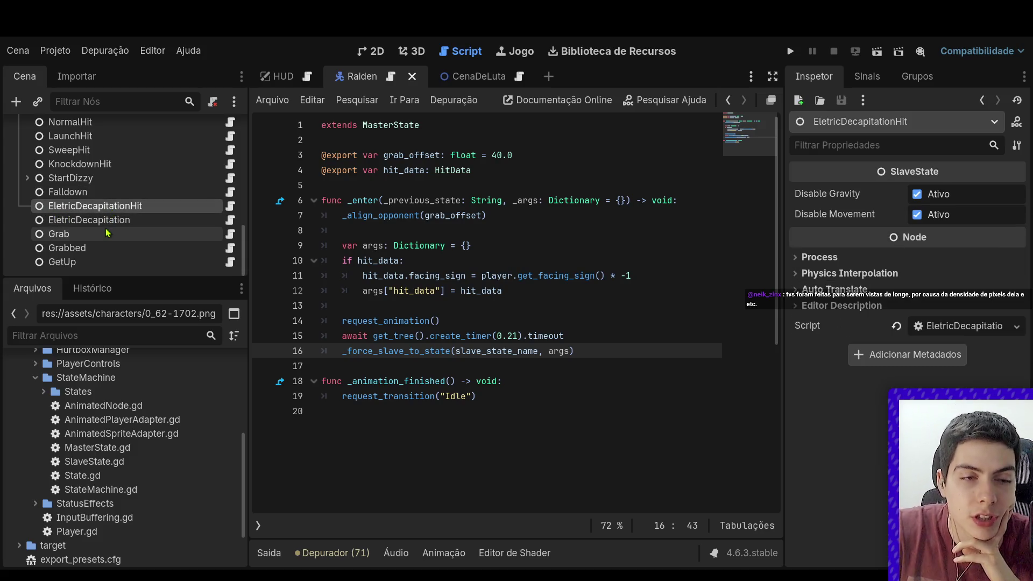
left_click(110, 222)
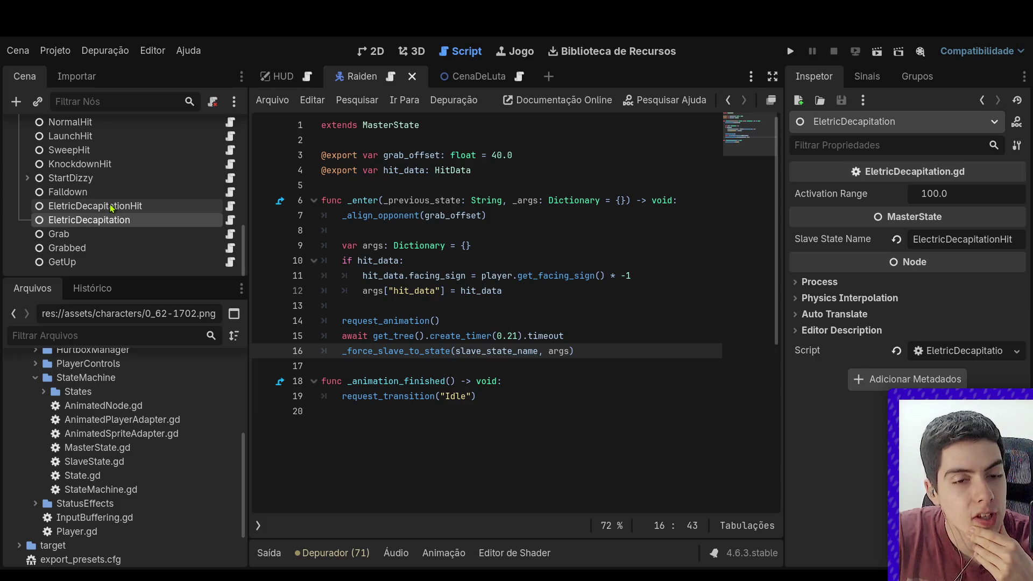
left_click(111, 207)
In EletricDecapitation.gd, replace "EletricDecapitationVictim" on line 8 with slave_state_name and save
left_click(231, 206)
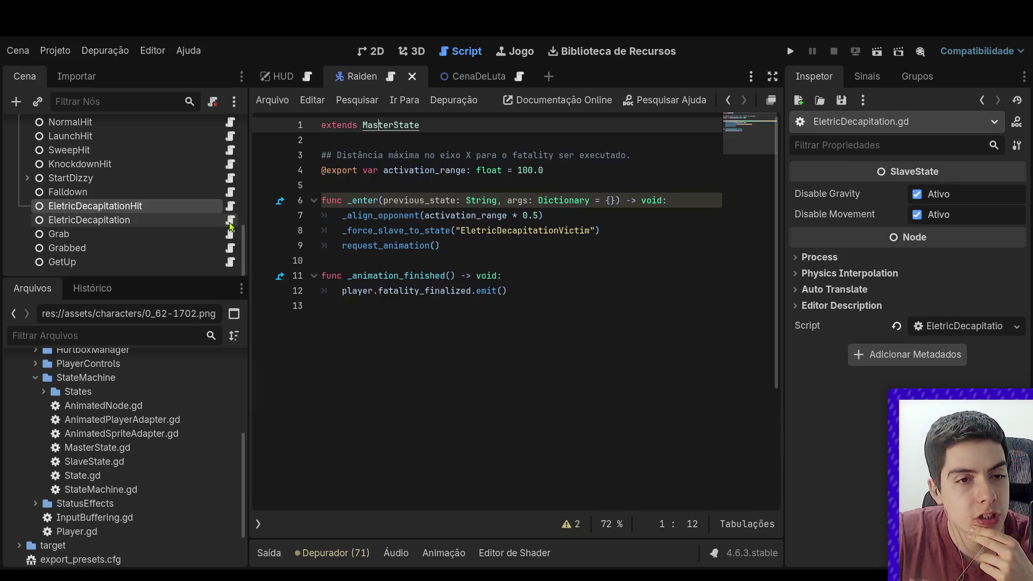
left_click_drag(596, 231, 457, 231)
type("slav")
key("Return")
key("ctrl+s")
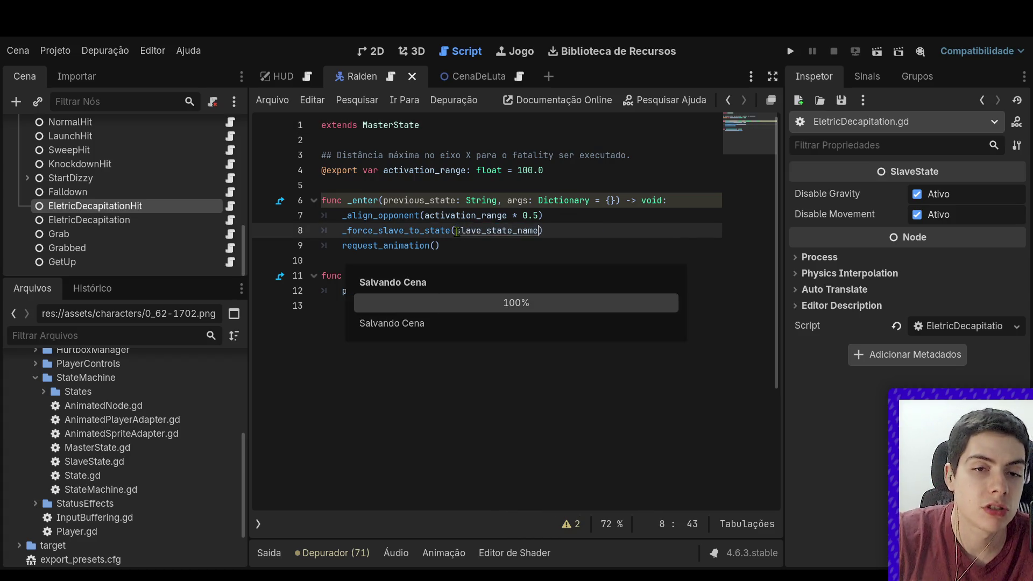
left_click(483, 240)
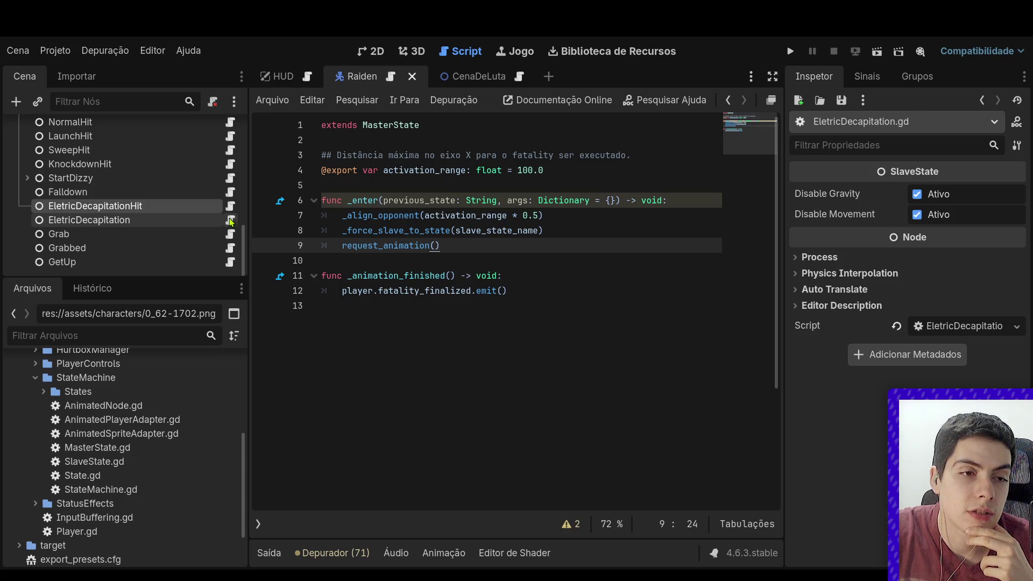
left_click(421, 248)
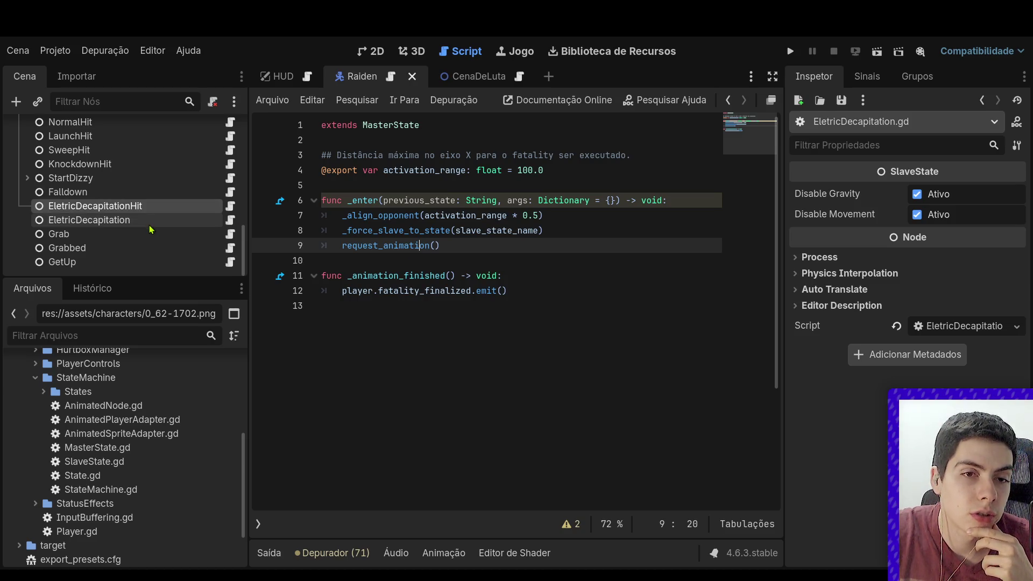
scroll(150, 230, "up", 10)
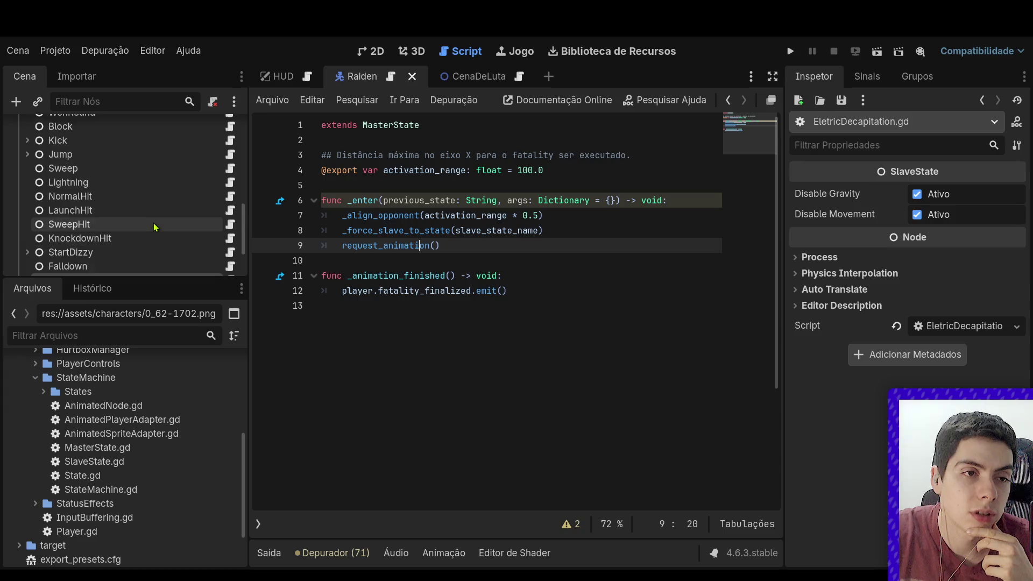
Collapse the scene tree and review ComboHandler's combos and FatalityHandler's eletric_decapitation entry
left_click(19, 233)
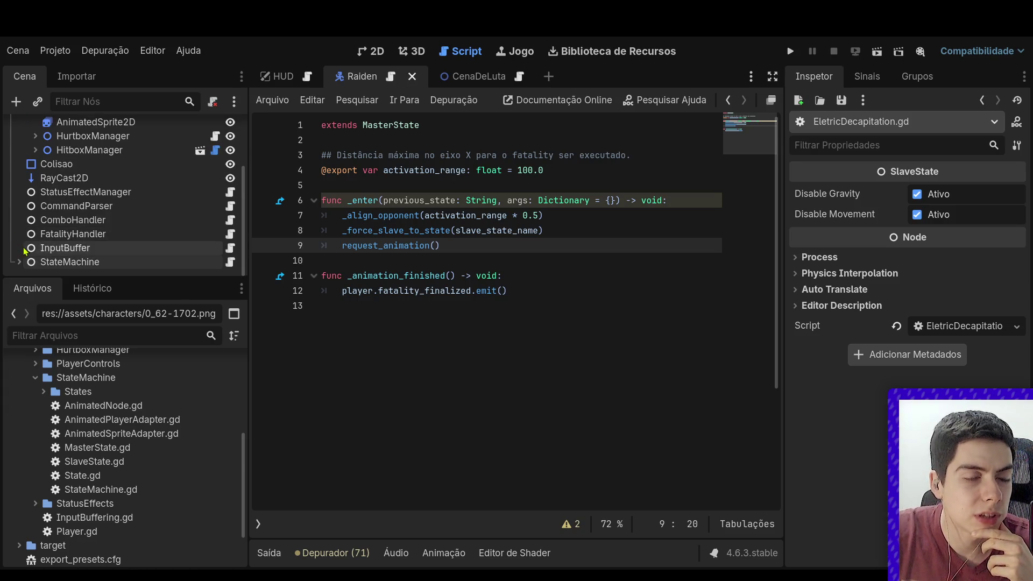
scroll(16, 188, "up", 4)
left_click(18, 141)
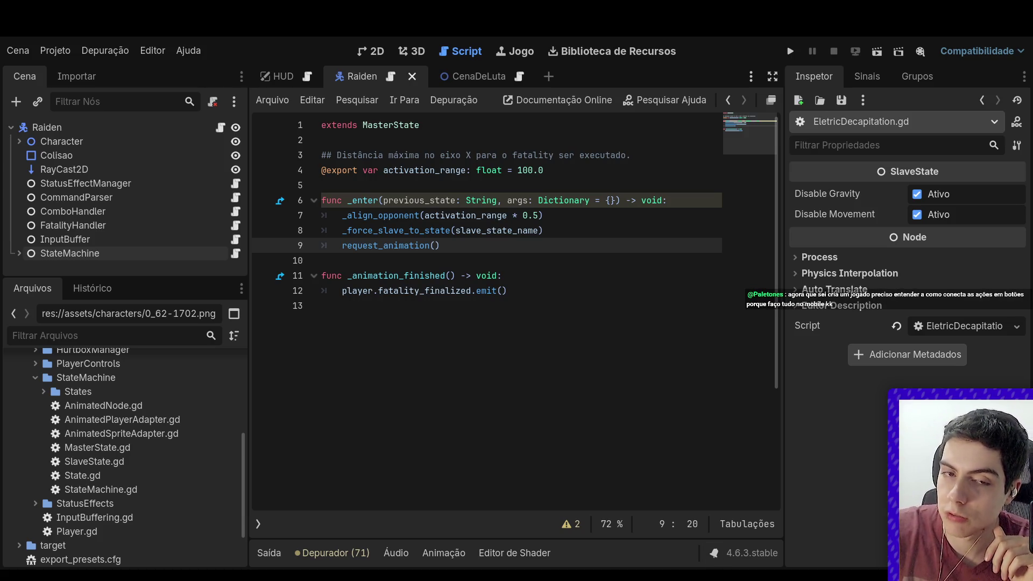
left_click(117, 212)
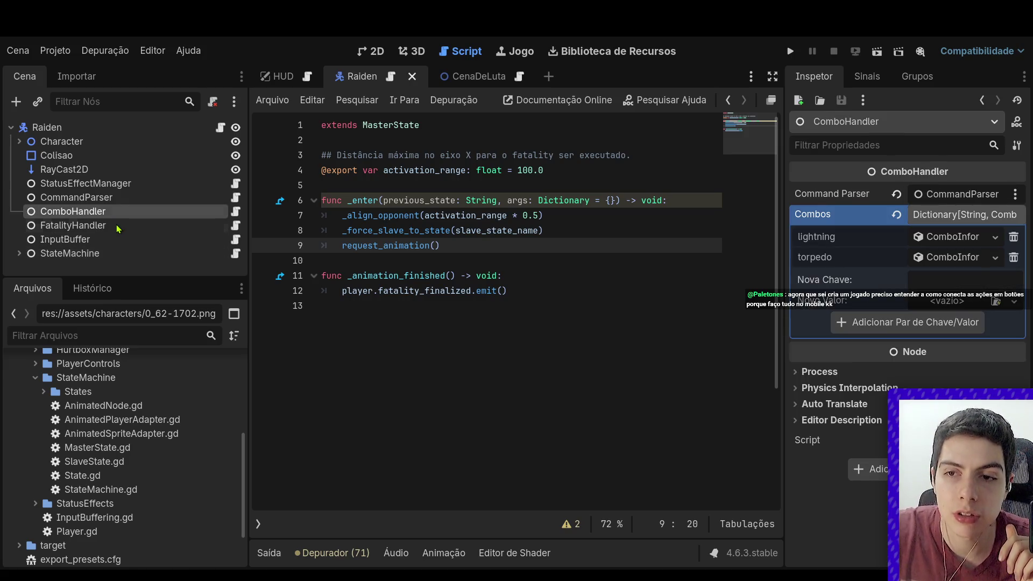
left_click(117, 227)
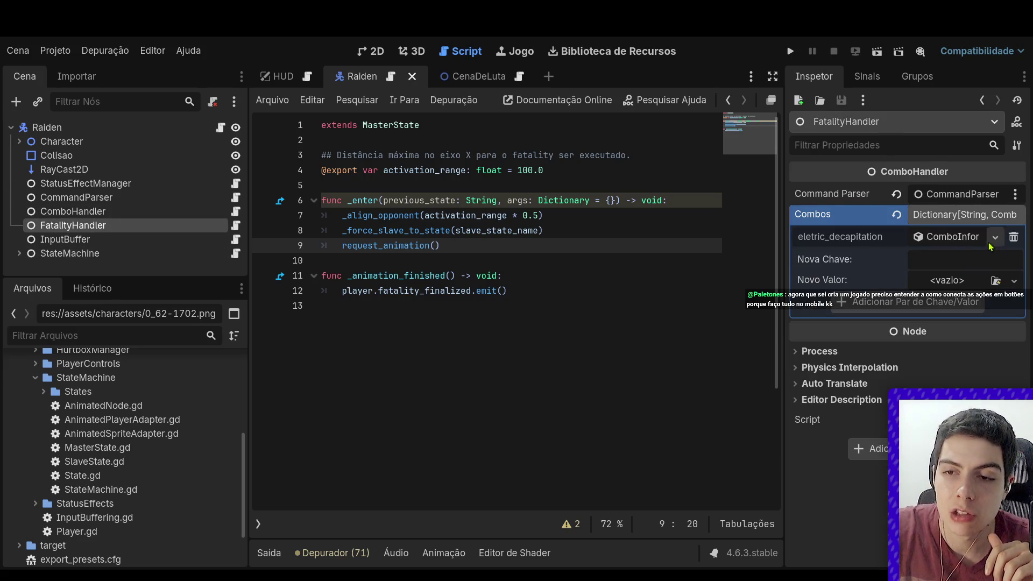
left_click(965, 242)
left_click(949, 280)
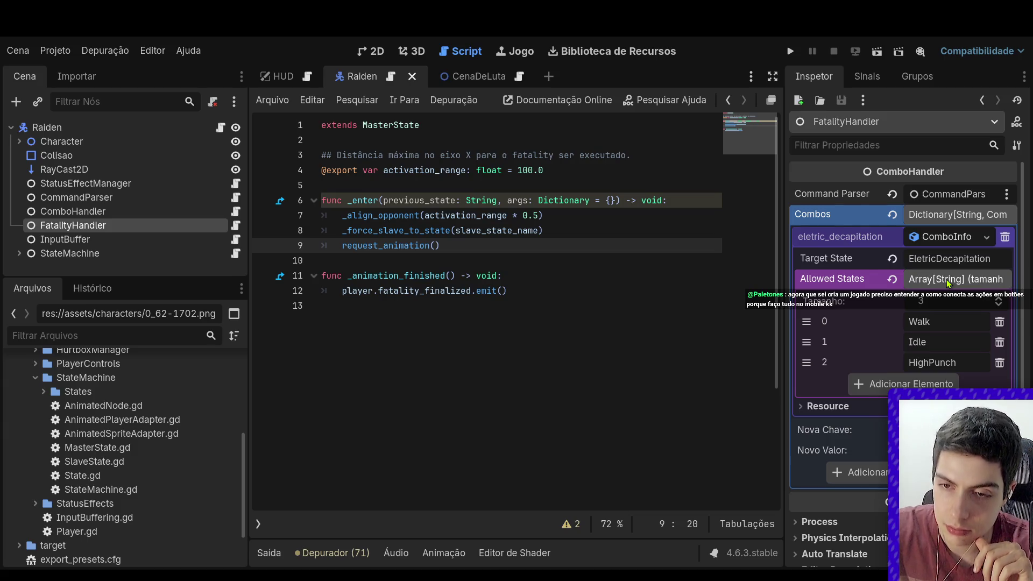
left_click(949, 280)
left_click(954, 260)
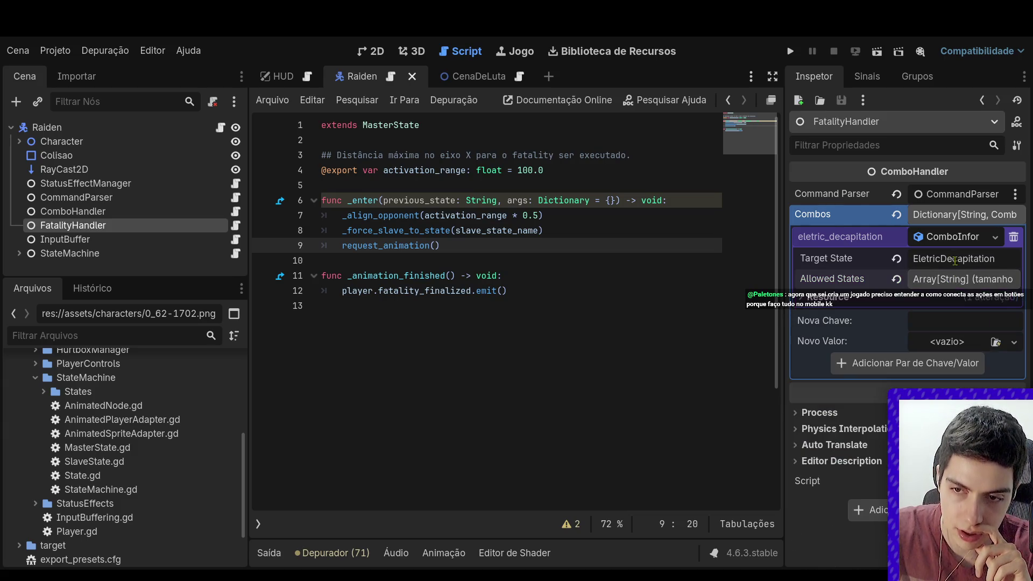
Trim CommandParser's eletric_decapitation input sequence from five to three entries, save, and run the game
left_click(168, 198)
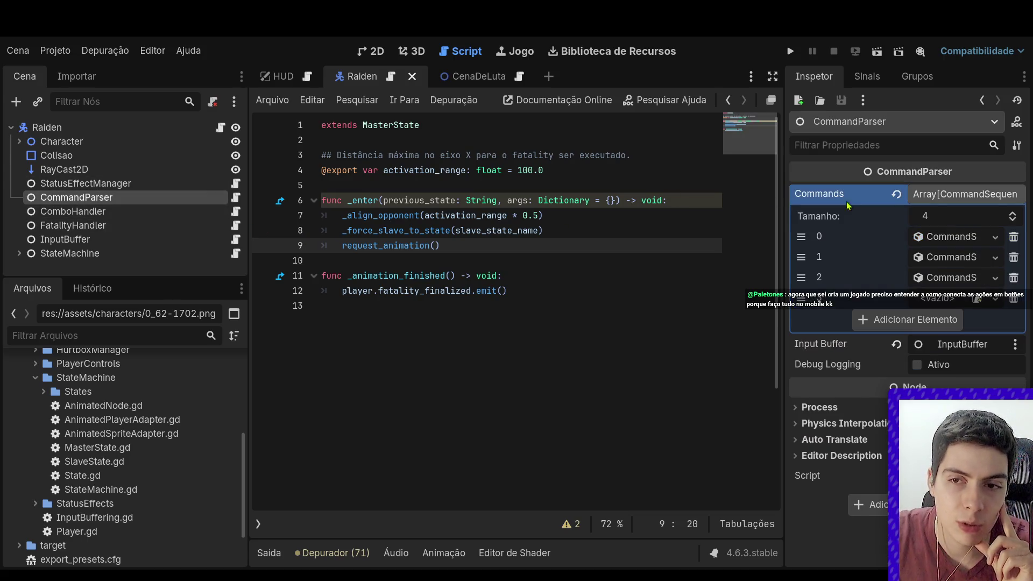
left_click(959, 279)
left_click(952, 322)
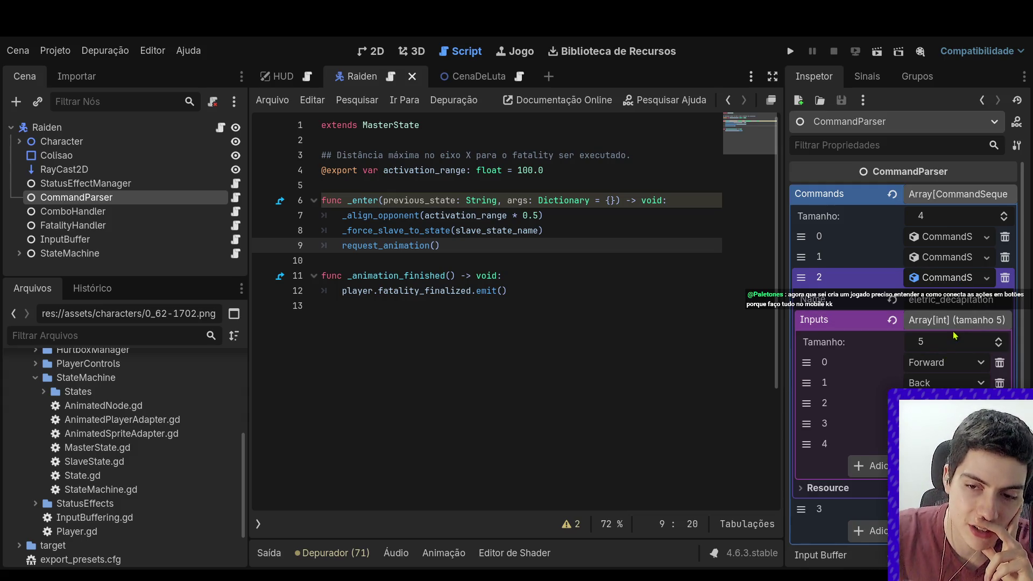
left_click(999, 444)
left_click(1000, 424)
left_click(636, 343)
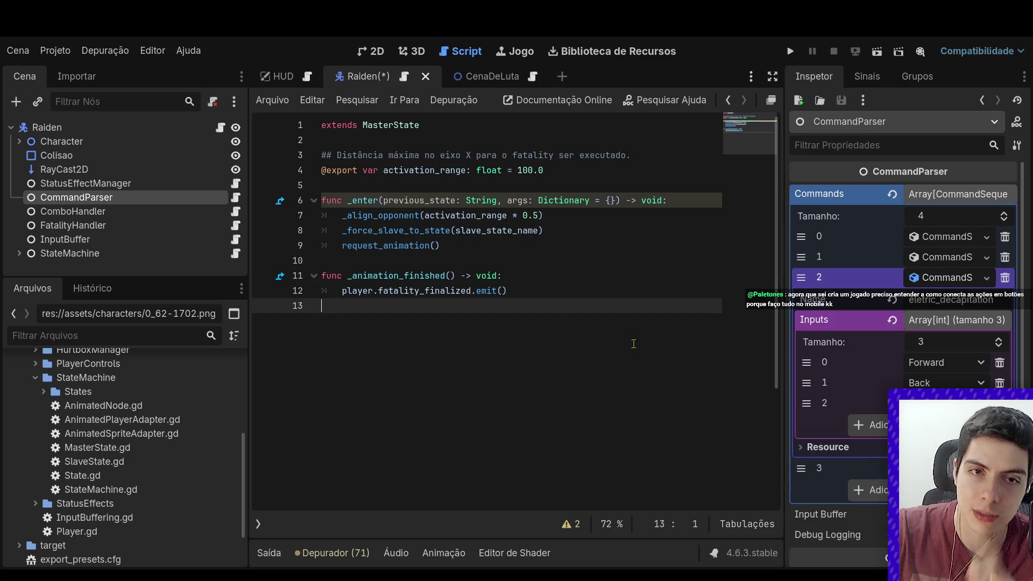
key("ctrl+s")
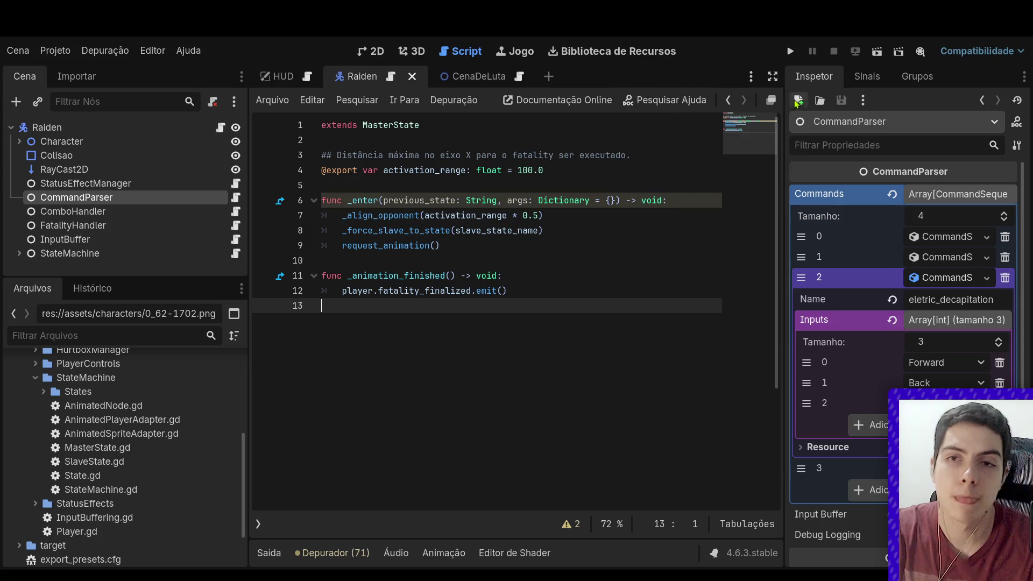
left_click(876, 54)
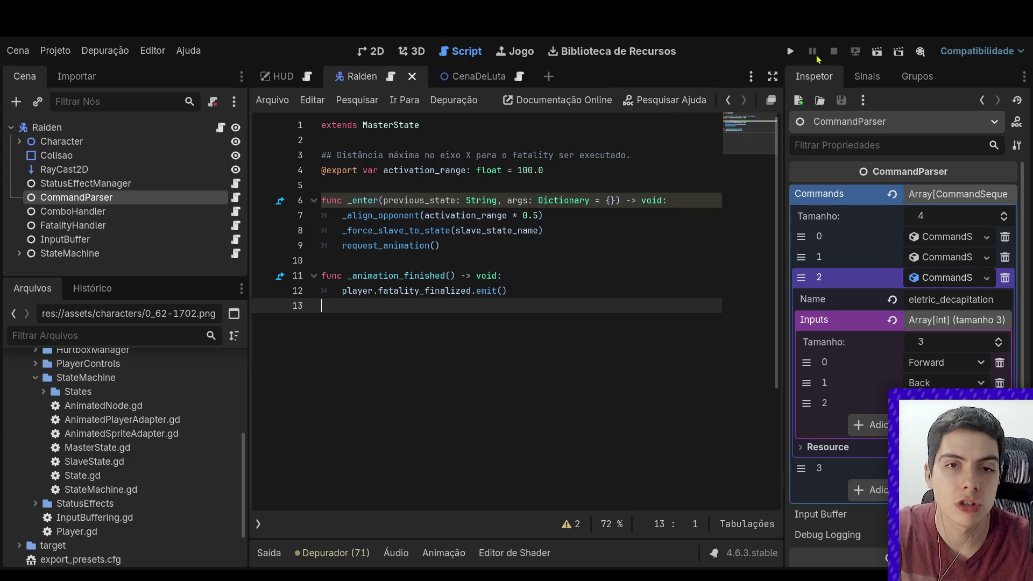
Change MAX_LIFE from 100 to 10 in the Character script and save
scroll(560, 258, "up", 20)
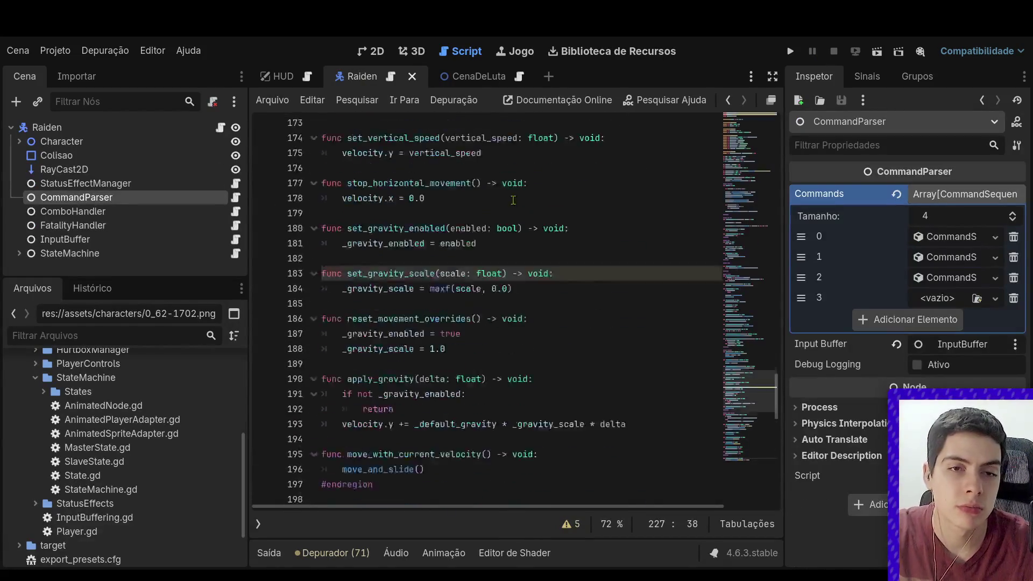
scroll(560, 258, "up", 20)
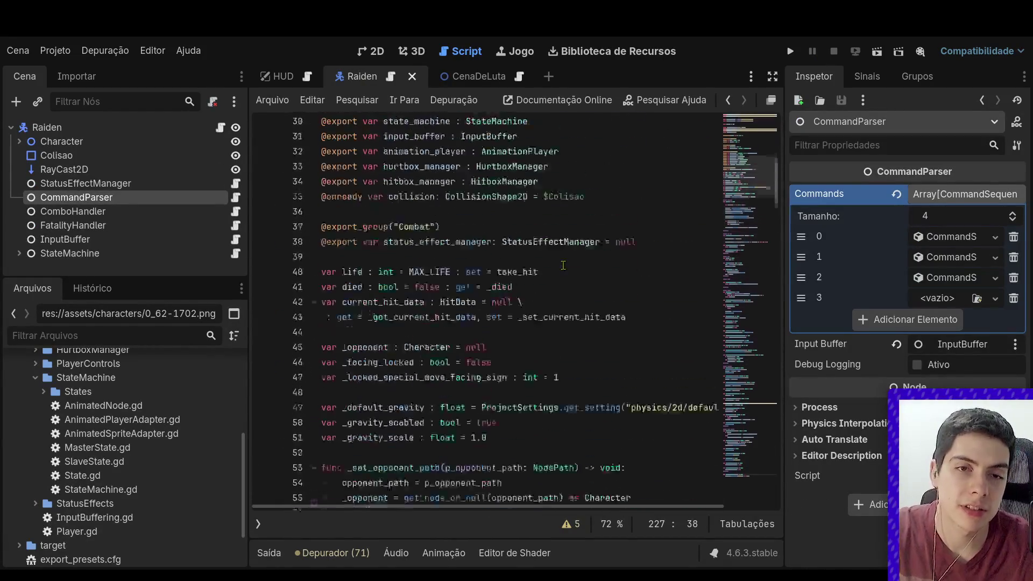
left_click(452, 261)
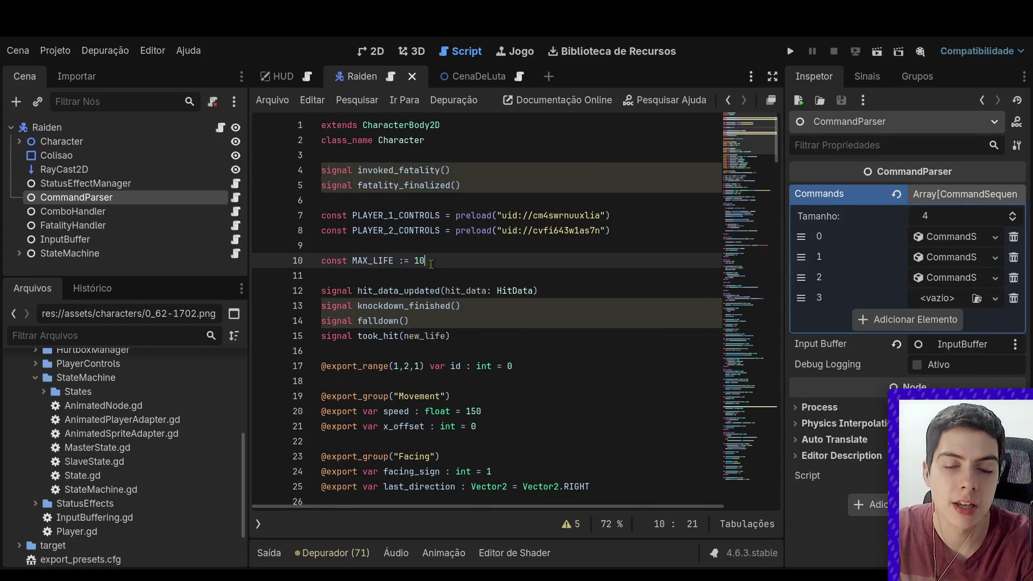
key("BackSpace")
key("ctrl+s")
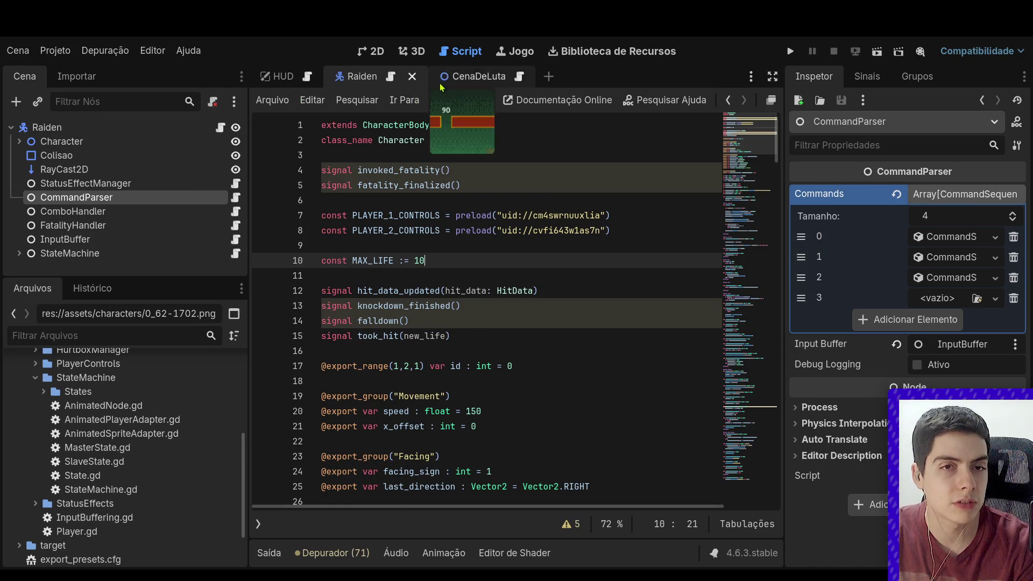
In FightScene.gd's show_fatality, add a "player wins" print after winner.force_to_state and save
left_click(468, 78)
scroll(452, 288, "down", 3)
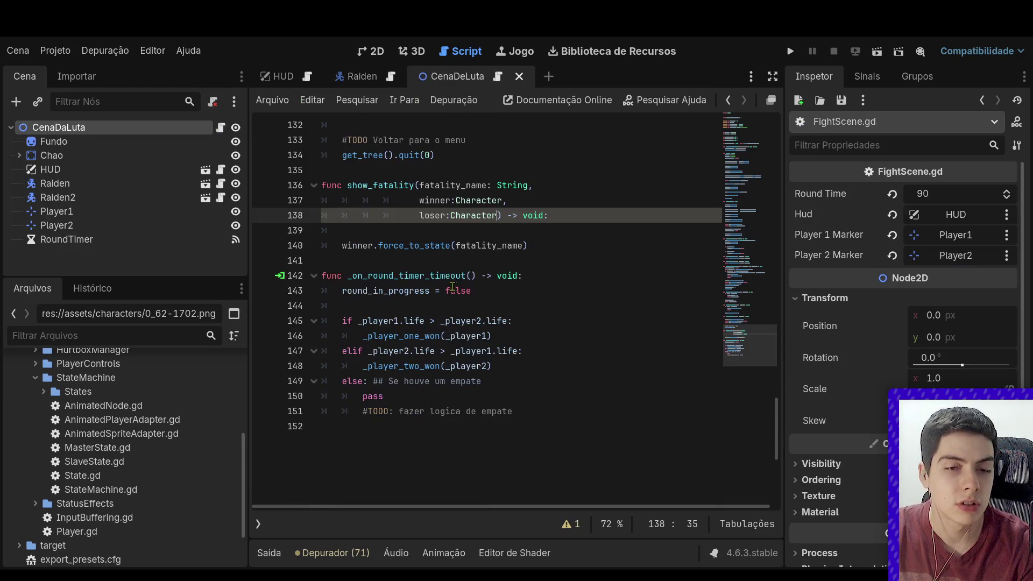
left_click(528, 245)
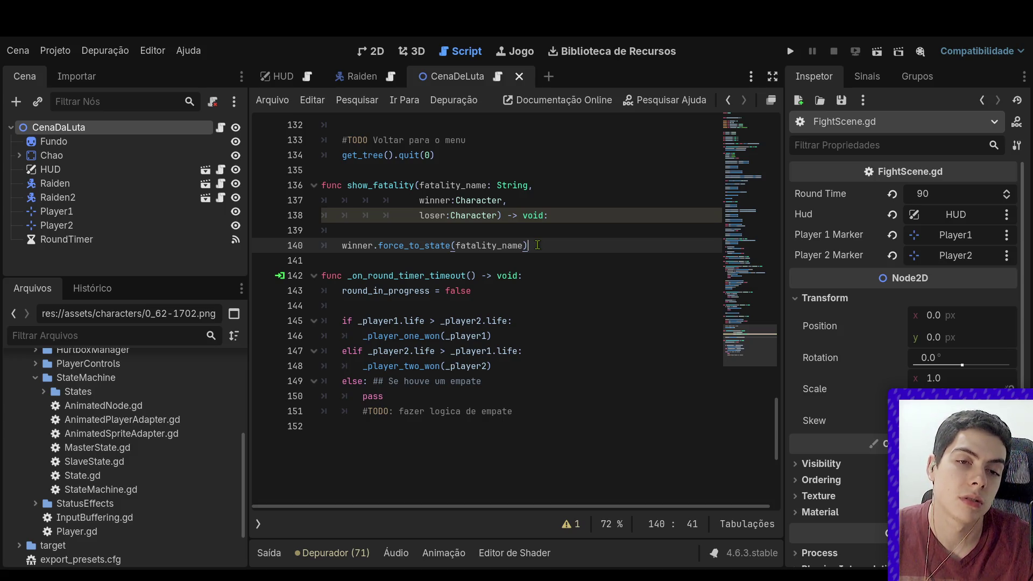
scroll(538, 247, "up", 3)
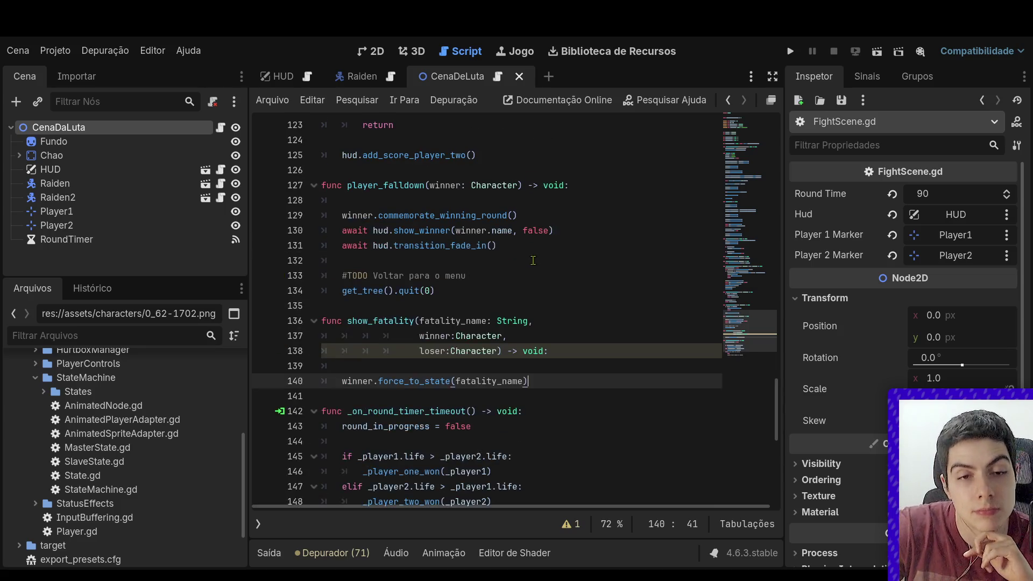
scroll(552, 253, "down", 2)
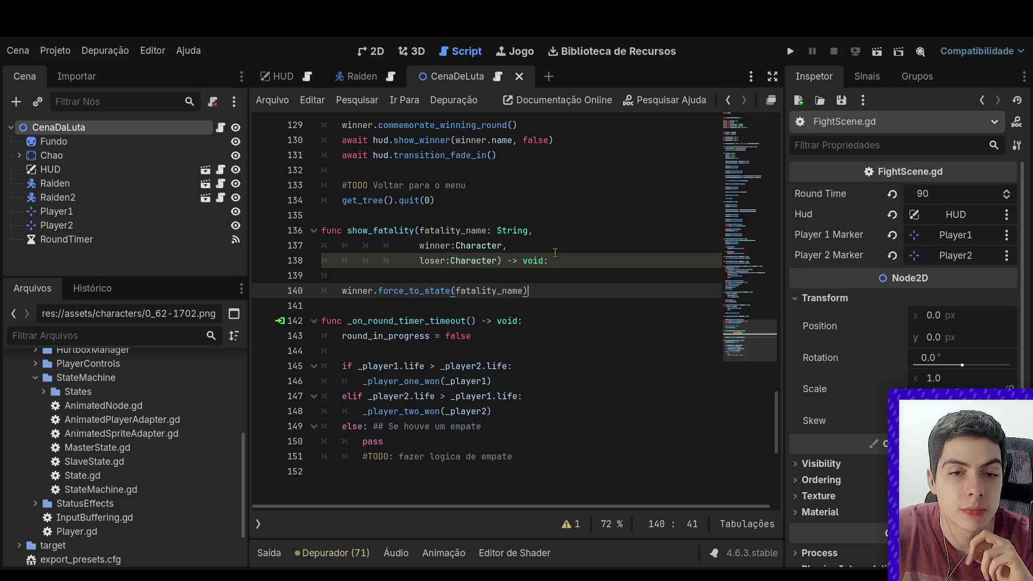
key("Return")
key("Return")
type("print(\"")
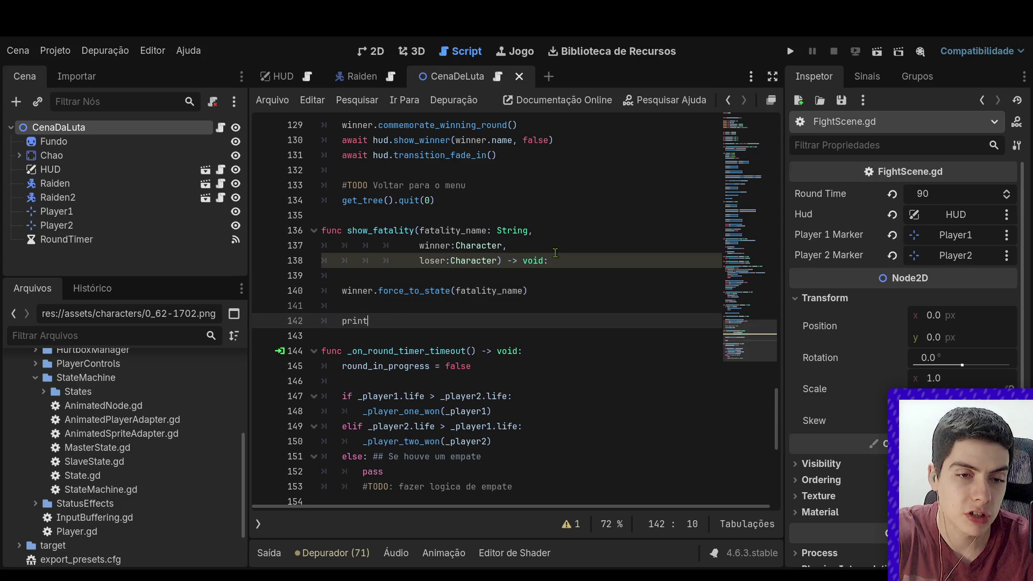
type("raiden wins")
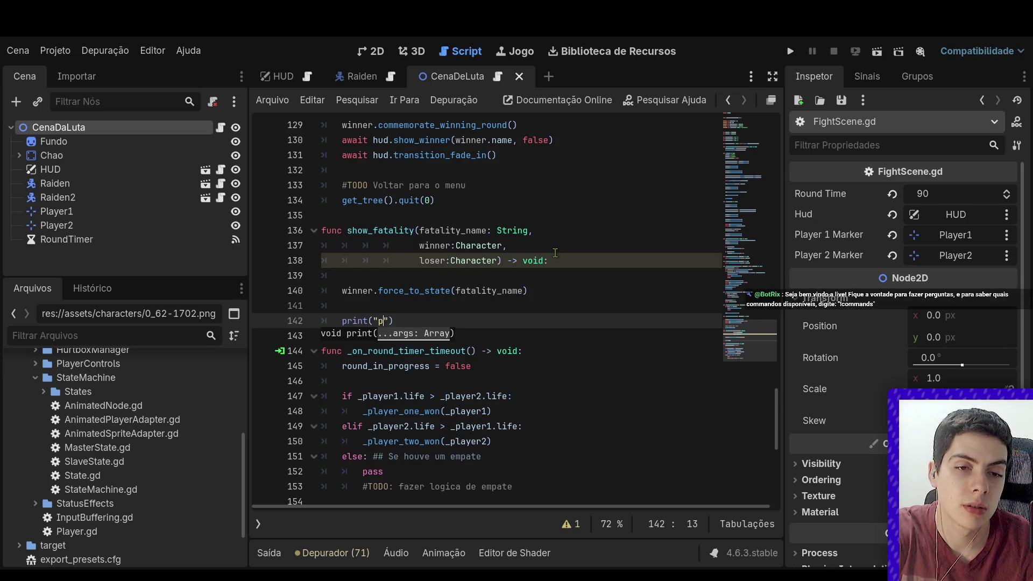
key("ctrl+s")
left_click(556, 253)
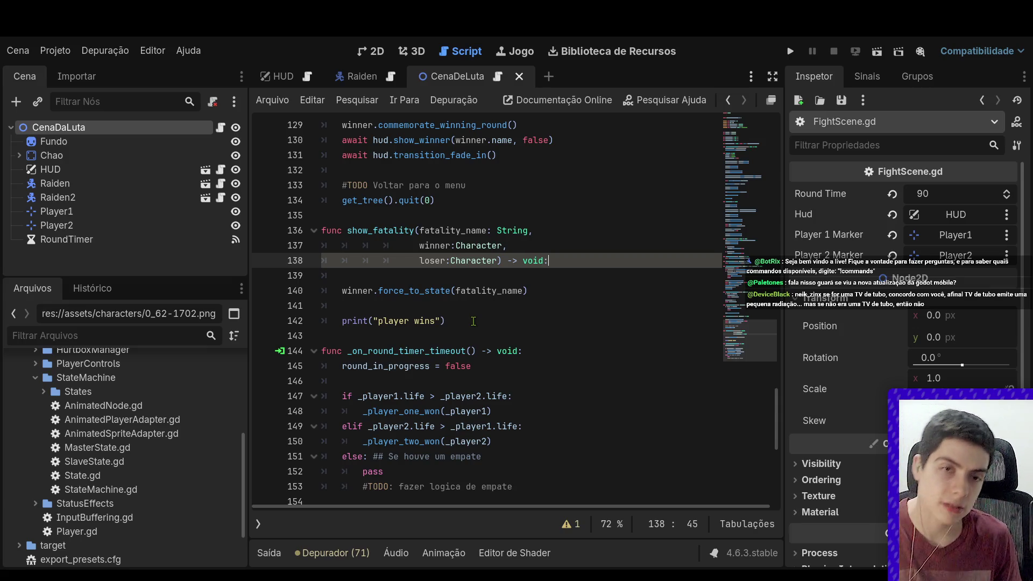
In the HUD scene's 2D view, add a full-screen black ColorRect under HUD
left_click(277, 76)
left_click(371, 51)
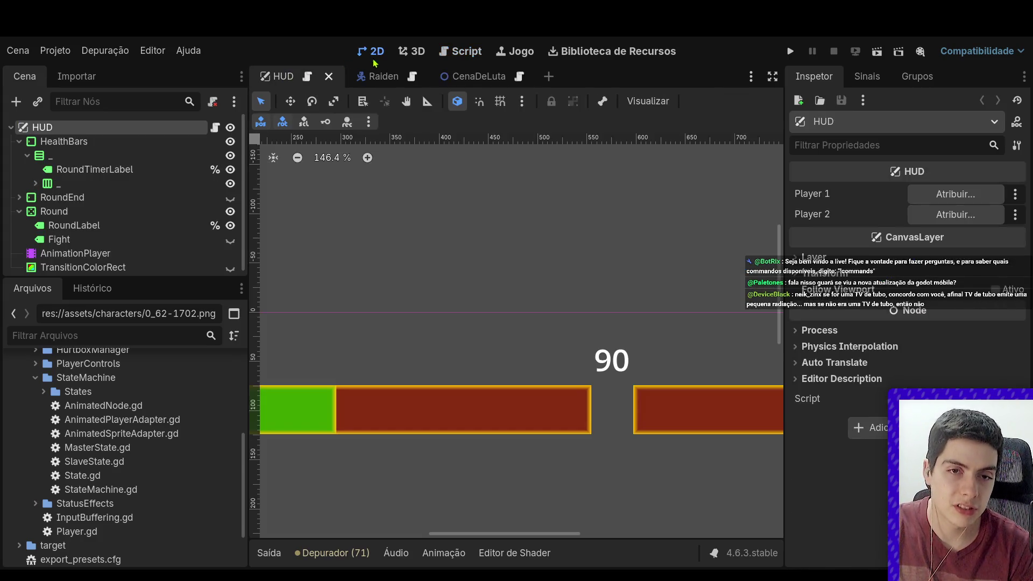
scroll(436, 186, "down", 4)
left_click(20, 141)
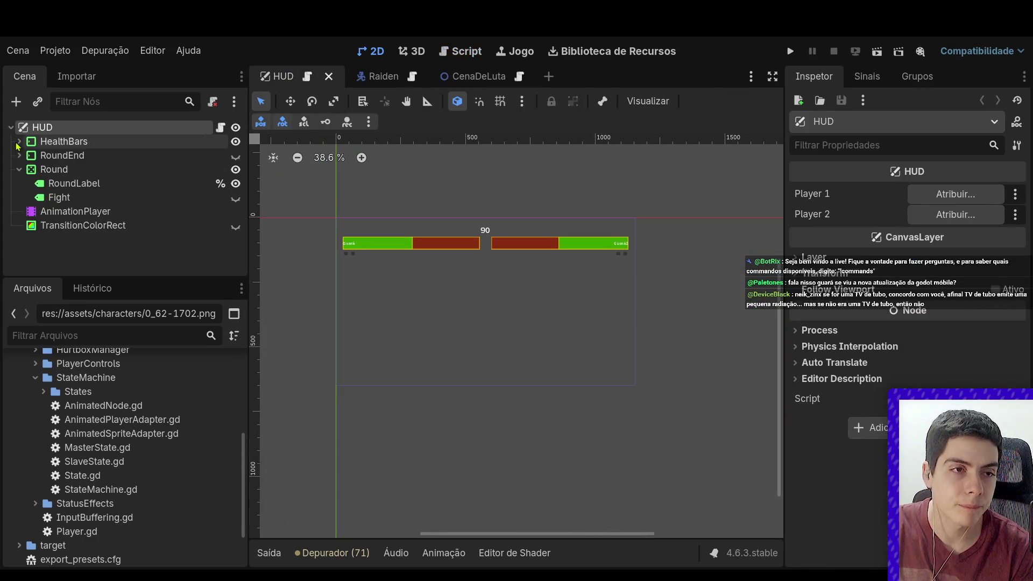
left_click(17, 170)
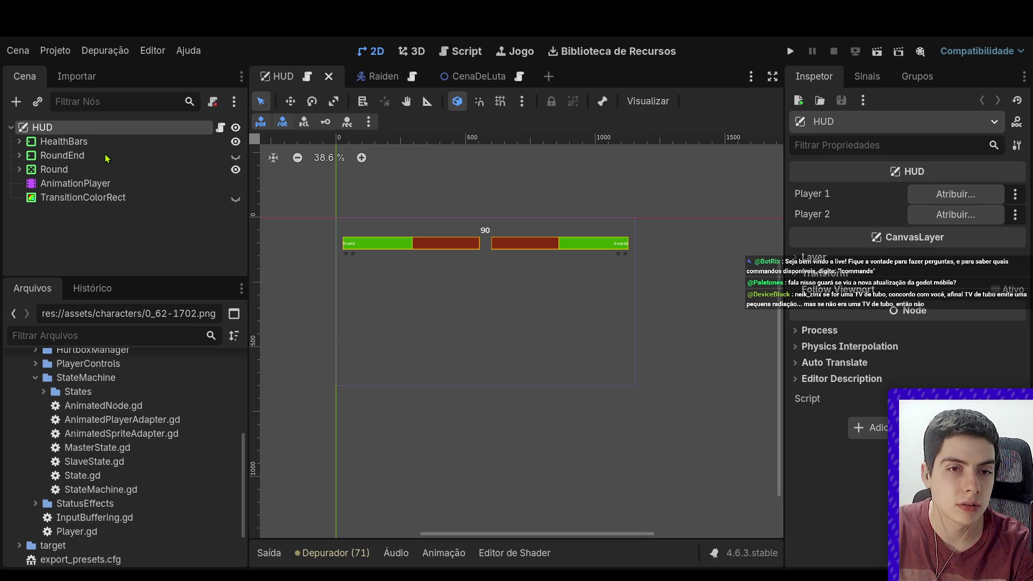
key("ctrl+v")
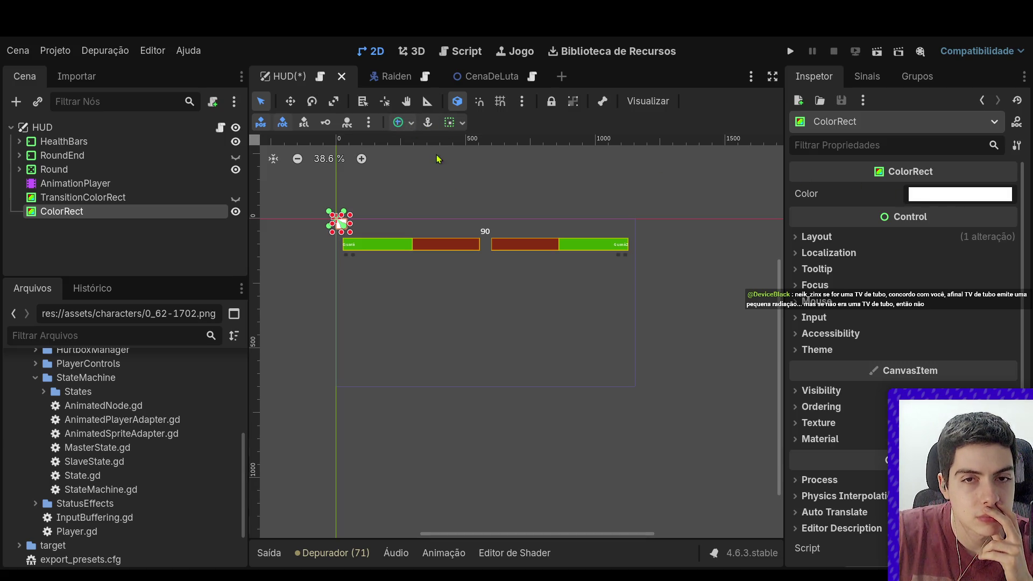
key("ctrl+z")
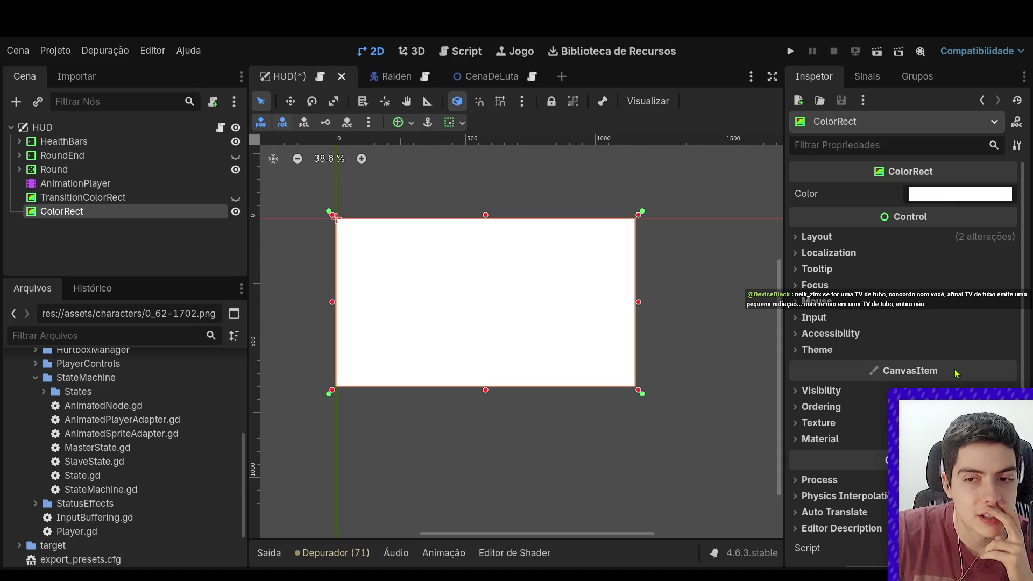
key("ctrl+z")
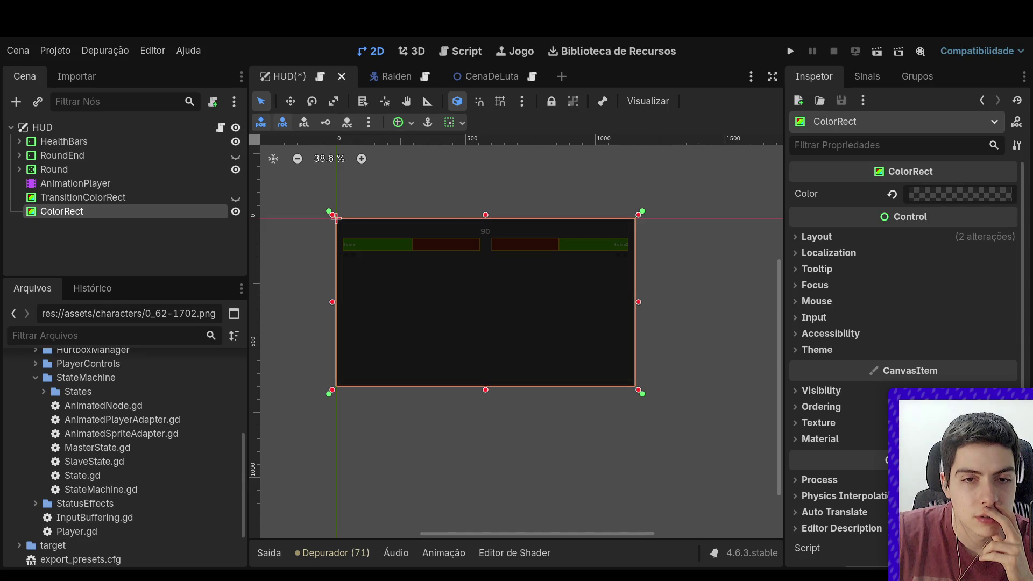
Move the ColorRect to the top of HUD's children and save the scene
left_click(94, 229)
left_click(86, 215)
left_click_drag(86, 215, 103, 137)
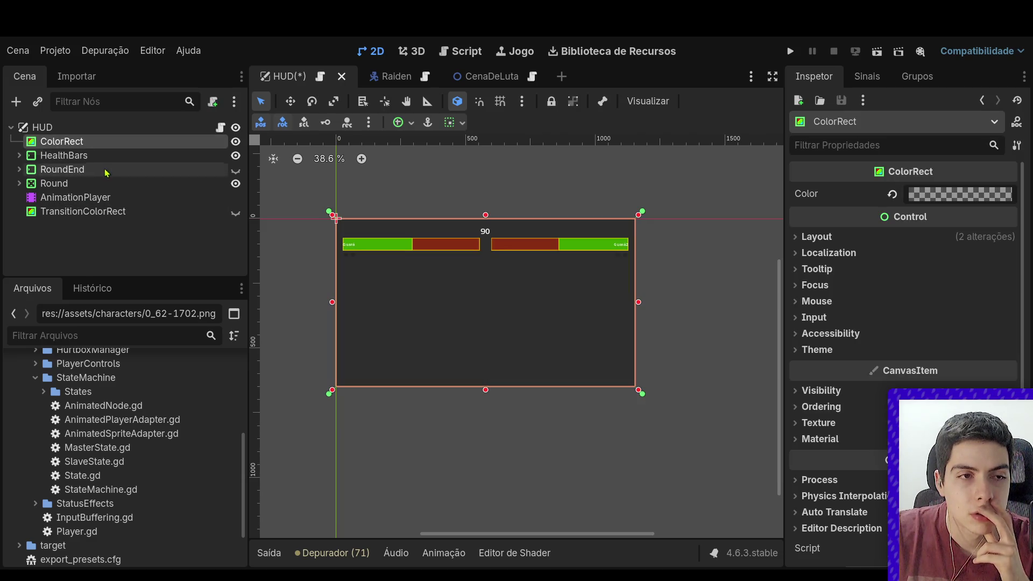
left_click(167, 254)
key("ctrl+s")
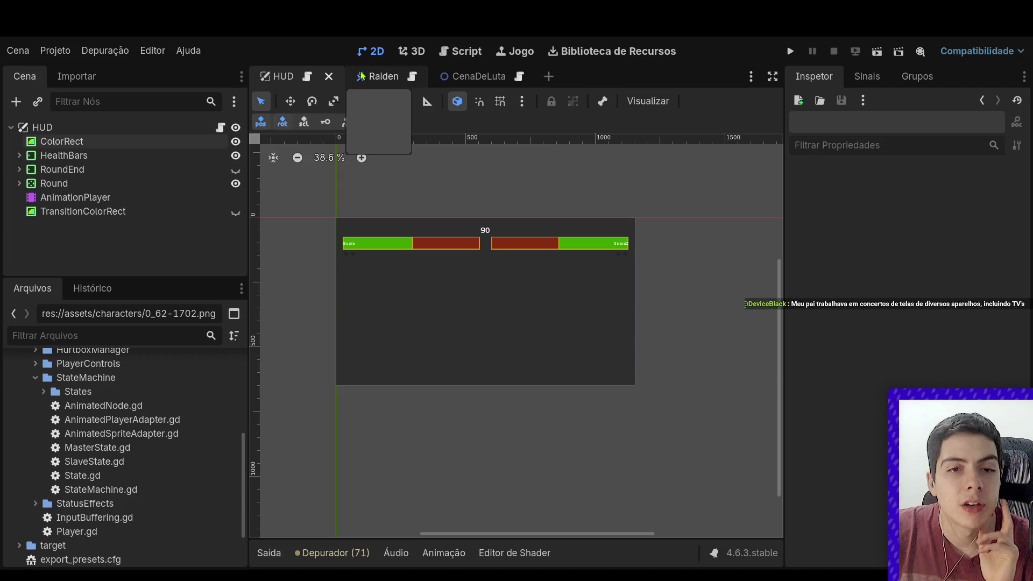
left_click(361, 72)
left_click(48, 128)
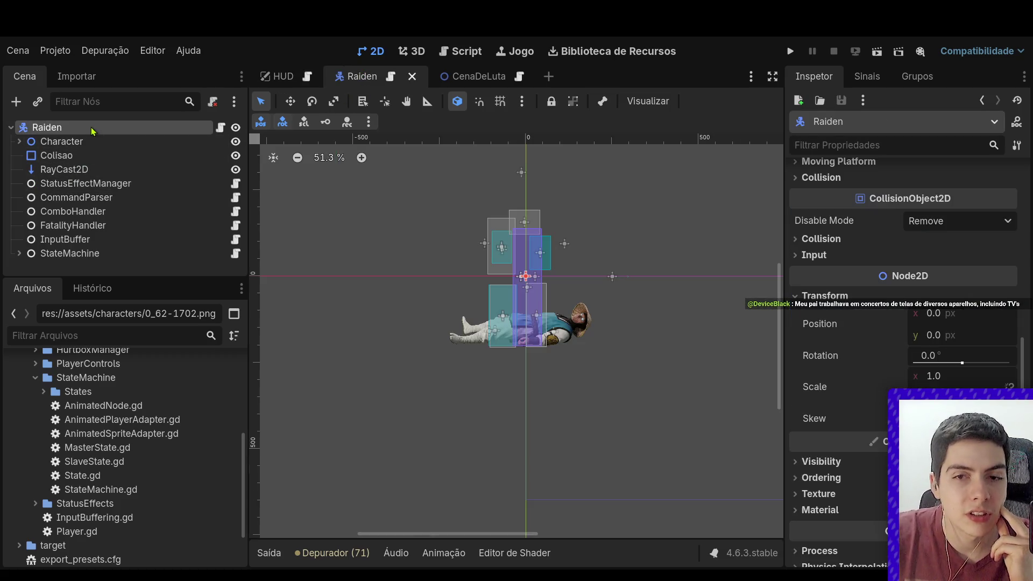
scroll(881, 409, "down", 3)
left_click(856, 366)
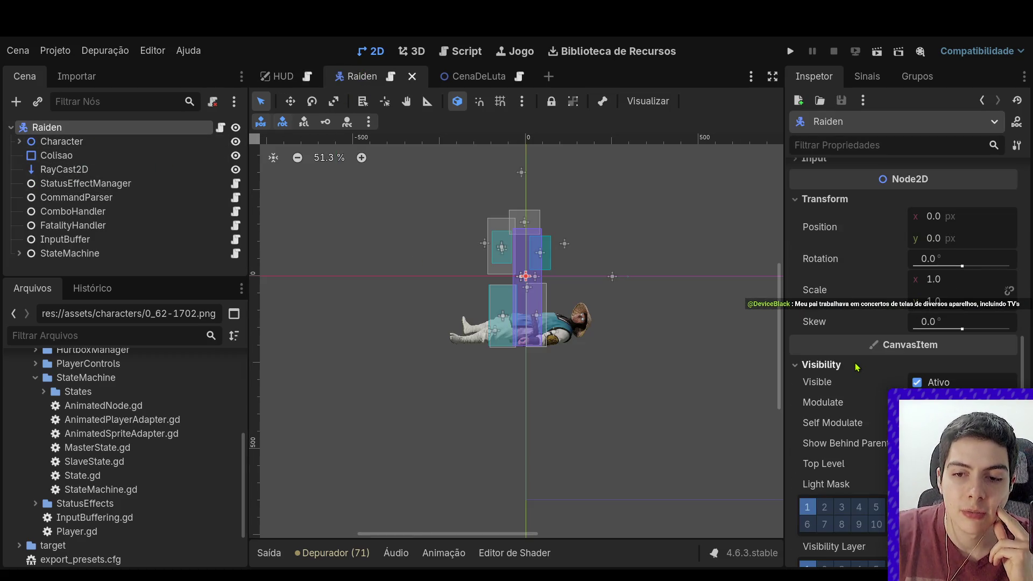
scroll(868, 388, "down", 2)
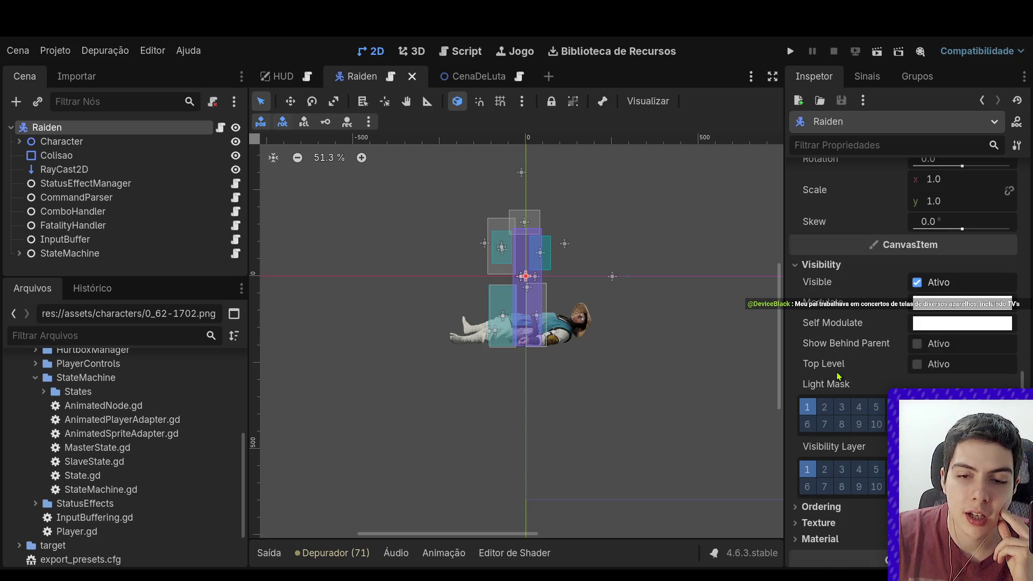
scroll(838, 377, "down", 2)
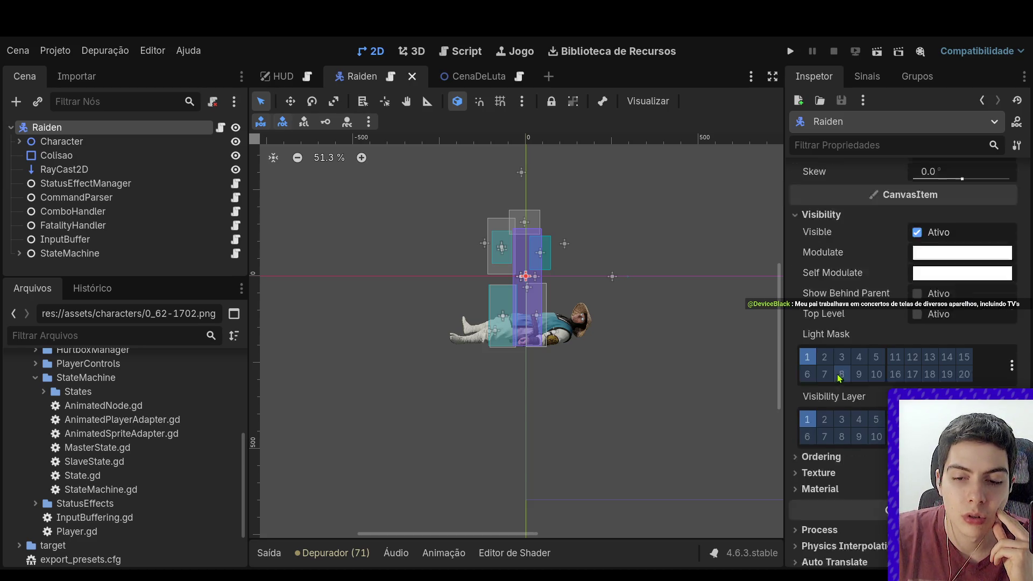
left_click(838, 414)
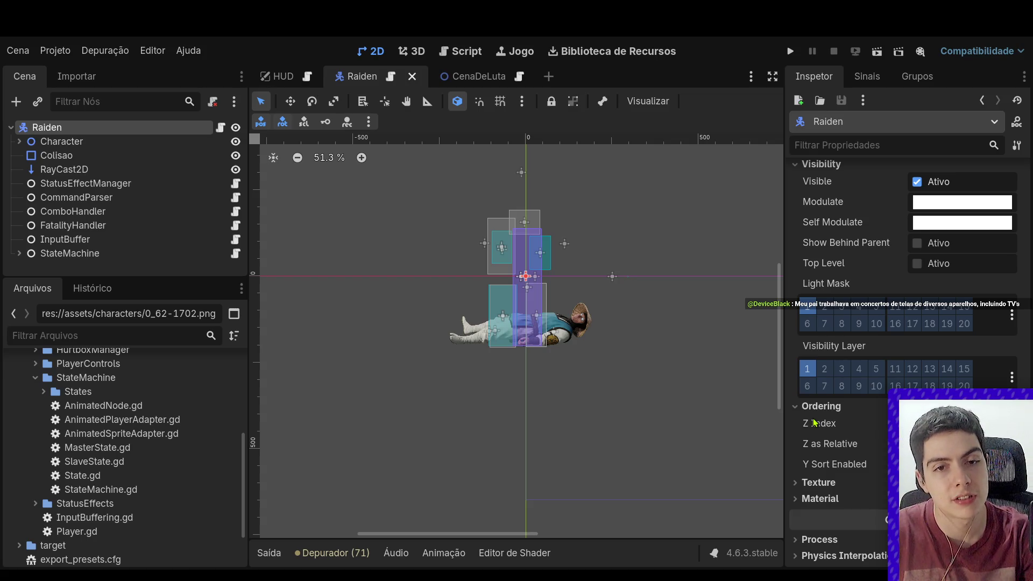
left_click(817, 406)
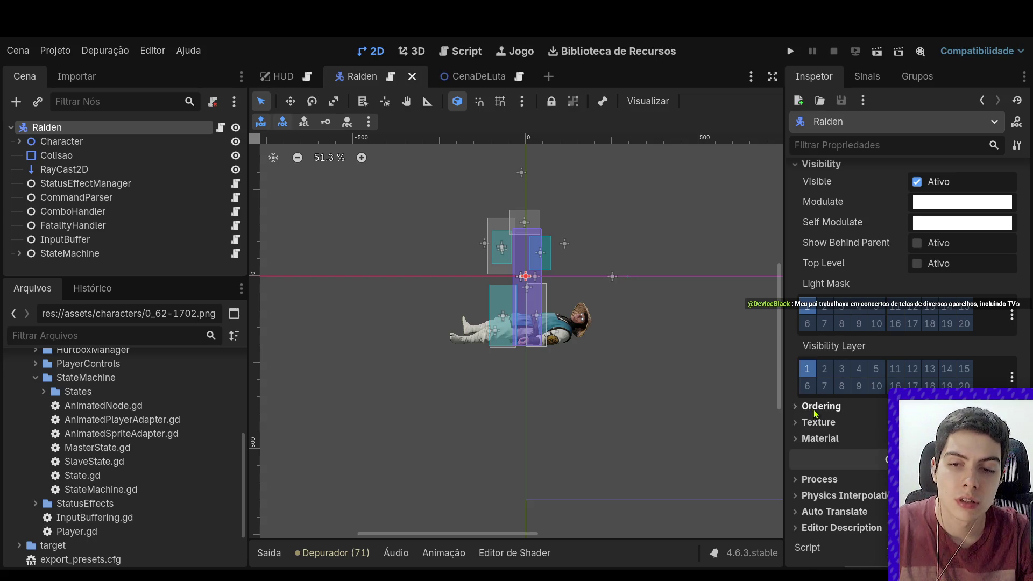
key("ctrl+s")
left_click(277, 75)
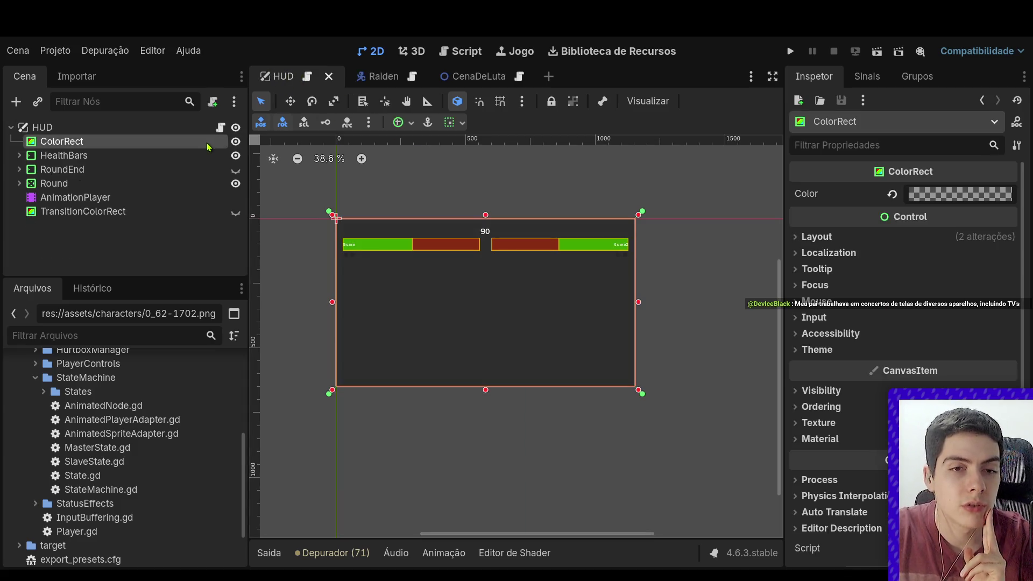
Start a show_fatality_black_screen() function at the end of HUD.gd and rename ColorRect to FatalityColorRect
left_click(220, 127)
scroll(459, 268, "down", 5)
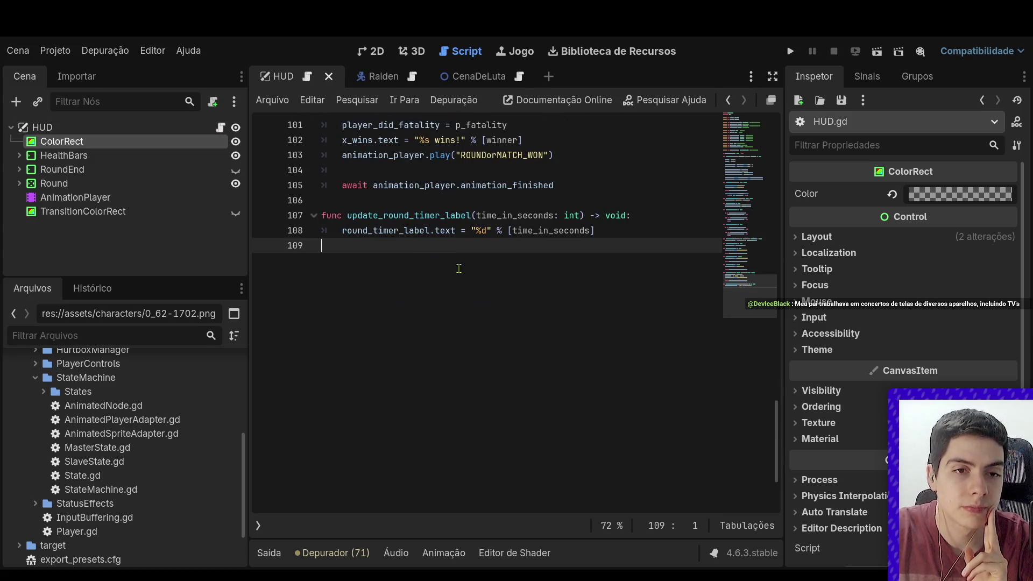
key("Return")
type("func sho")
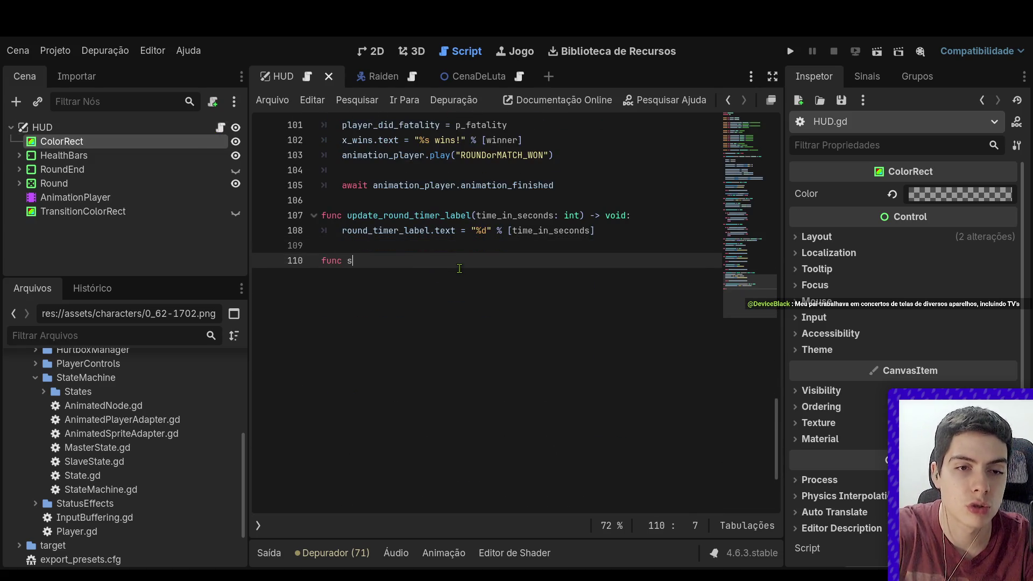
type("w_fatality_bl")
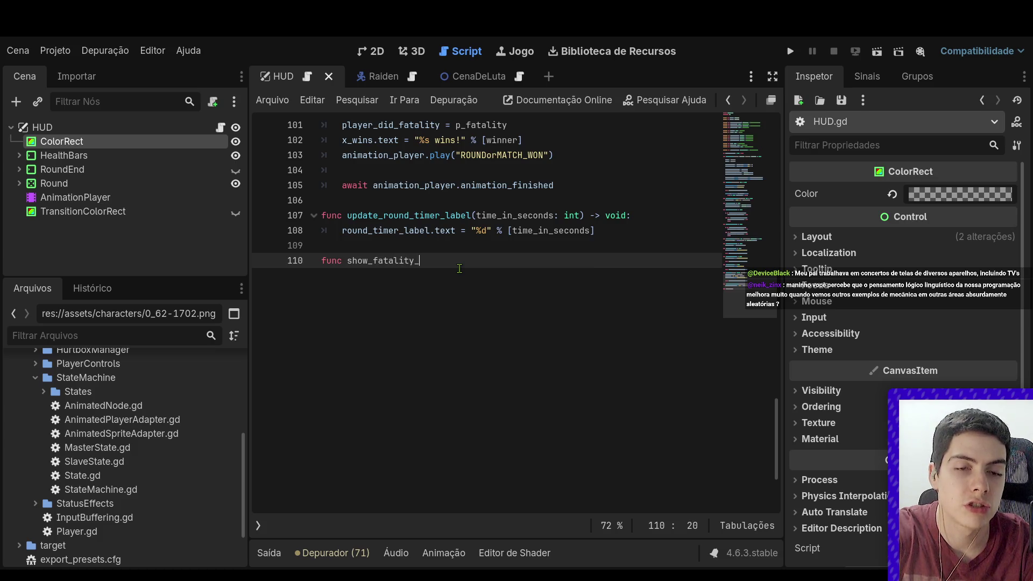
type("ack_screen()")
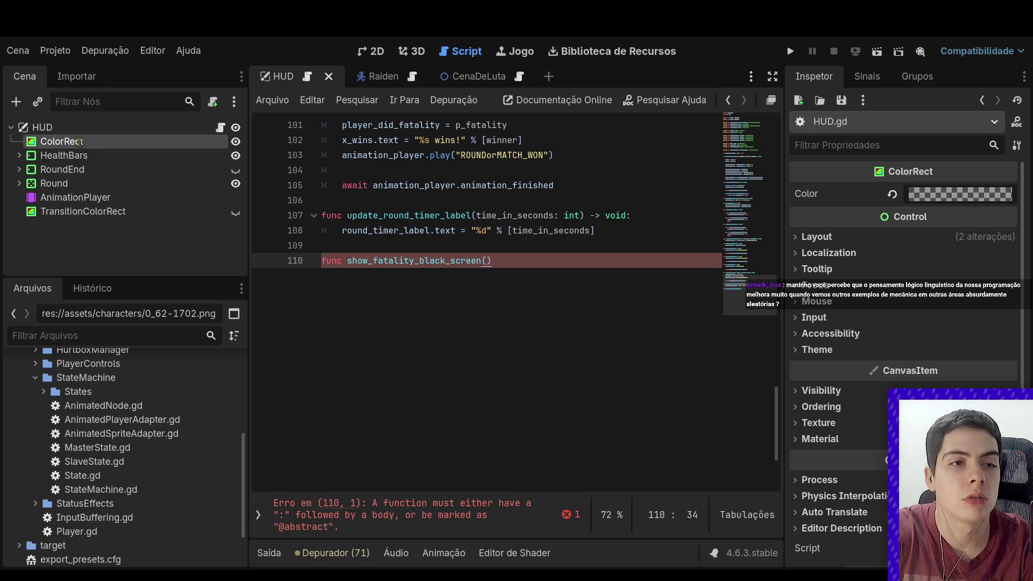
type("Fatality")
key("Return")
scroll(522, 291, "up", 20)
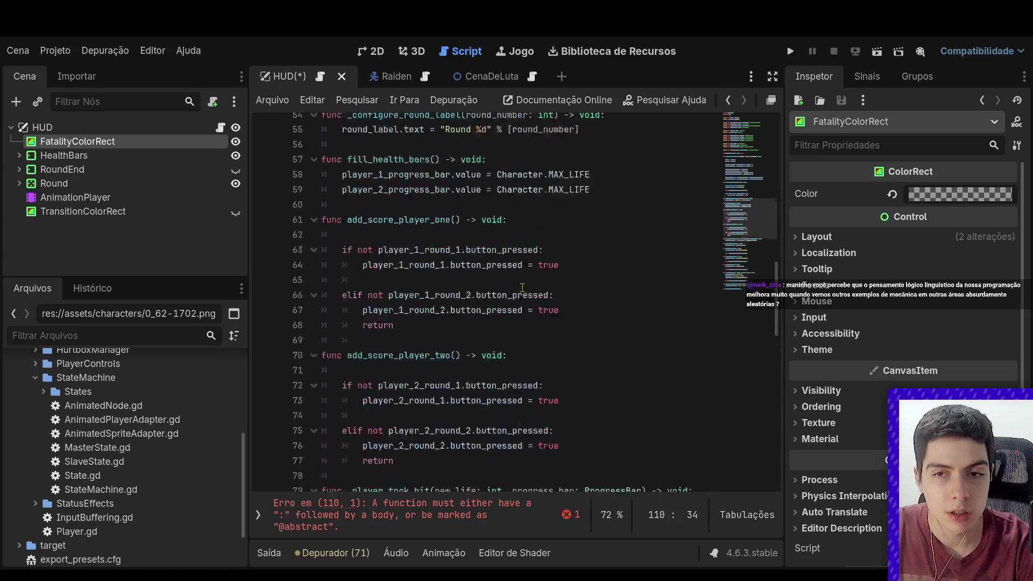
scroll(522, 291, "up", 5)
scroll(613, 335, "down", 2)
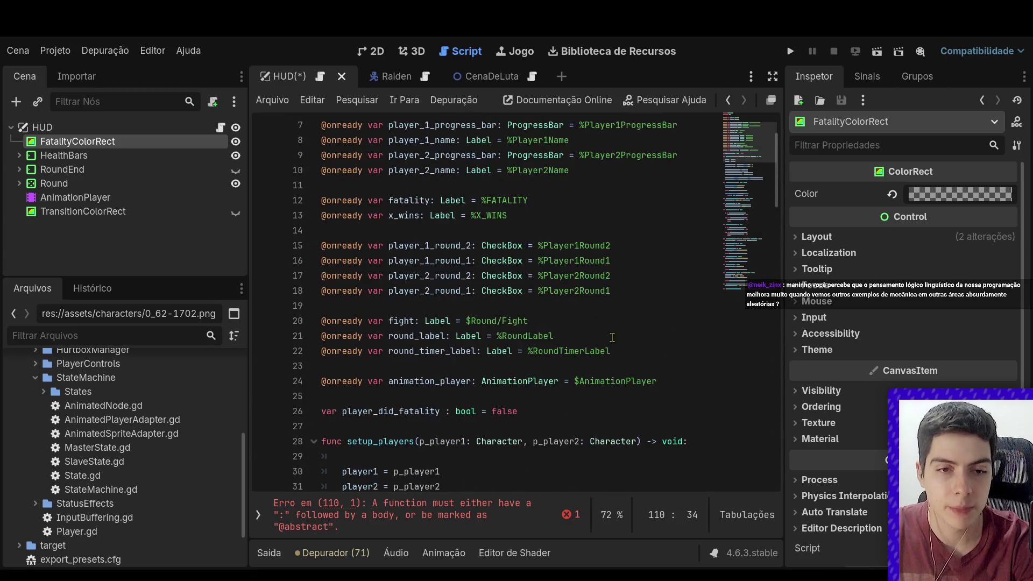
left_click(603, 342)
key("Return")
key("Return")
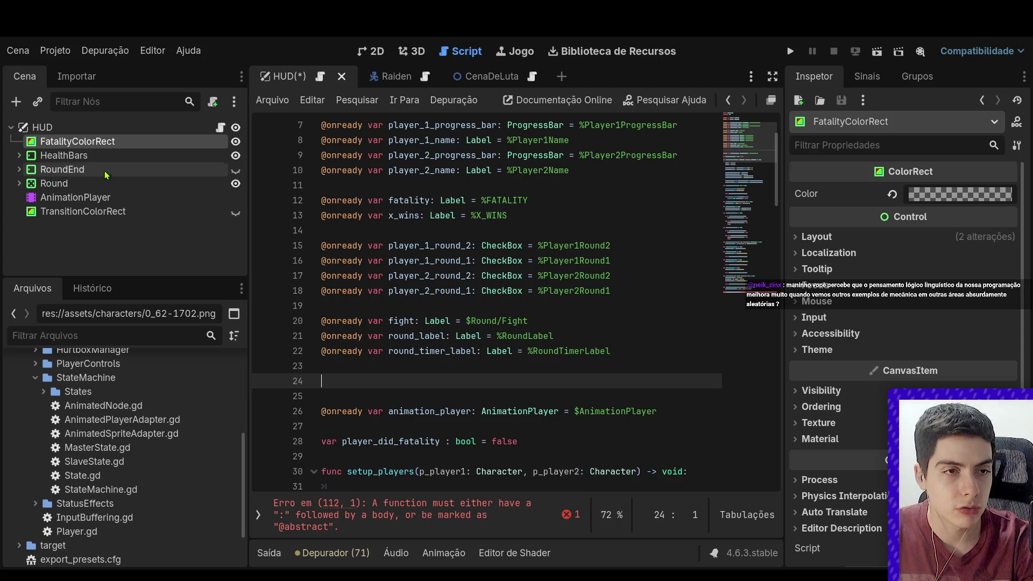
left_click(98, 146)
mouse_move(99, 146)
left_mouse_down()
mouse_move(278, 269)
mouse_move(371, 384)
left_mouse_up()
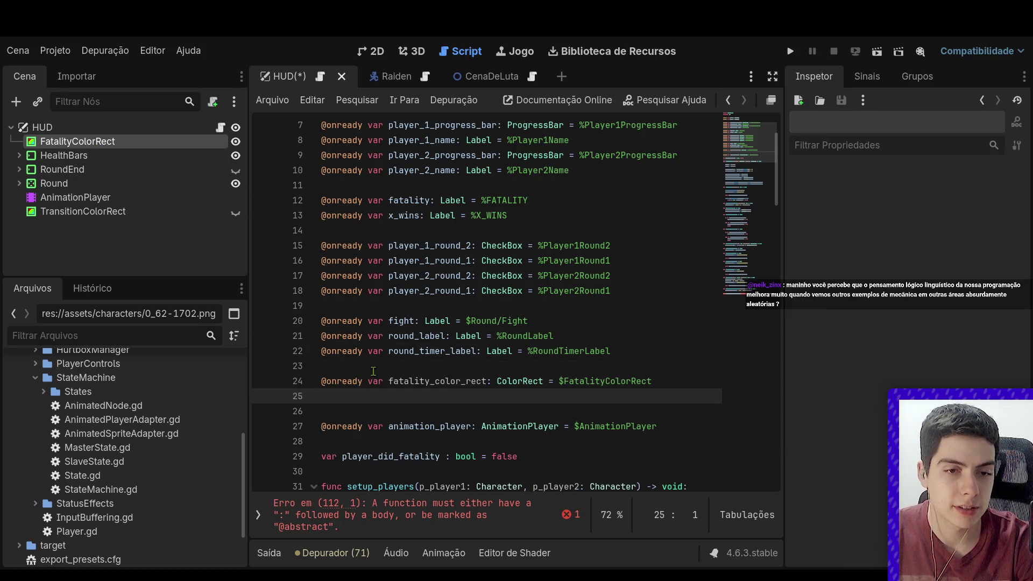
Give show_fatality_black_screen a void return and body fatality_color_rect.visible = true, then save
scroll(370, 405, "down", 20)
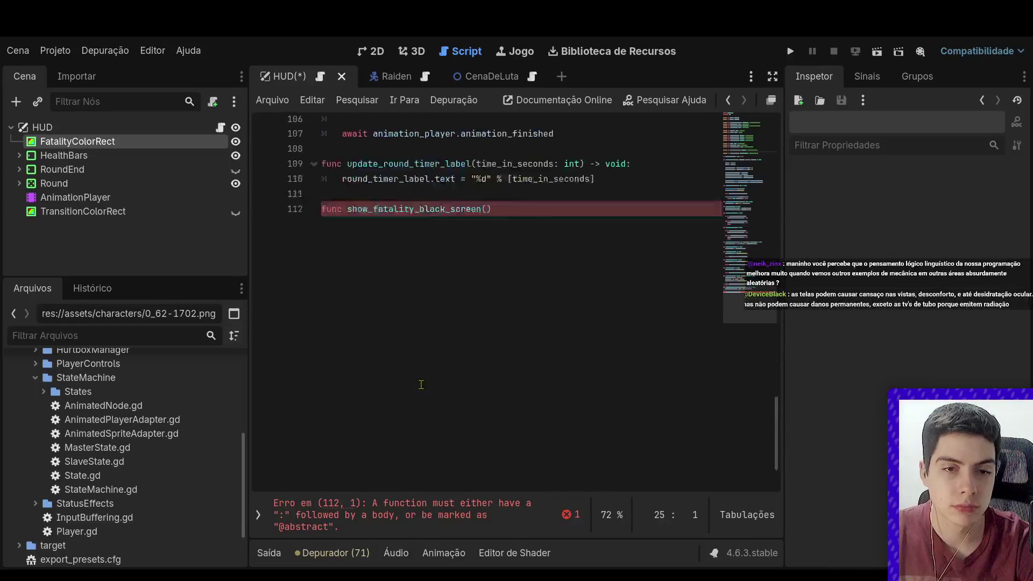
left_click(450, 167)
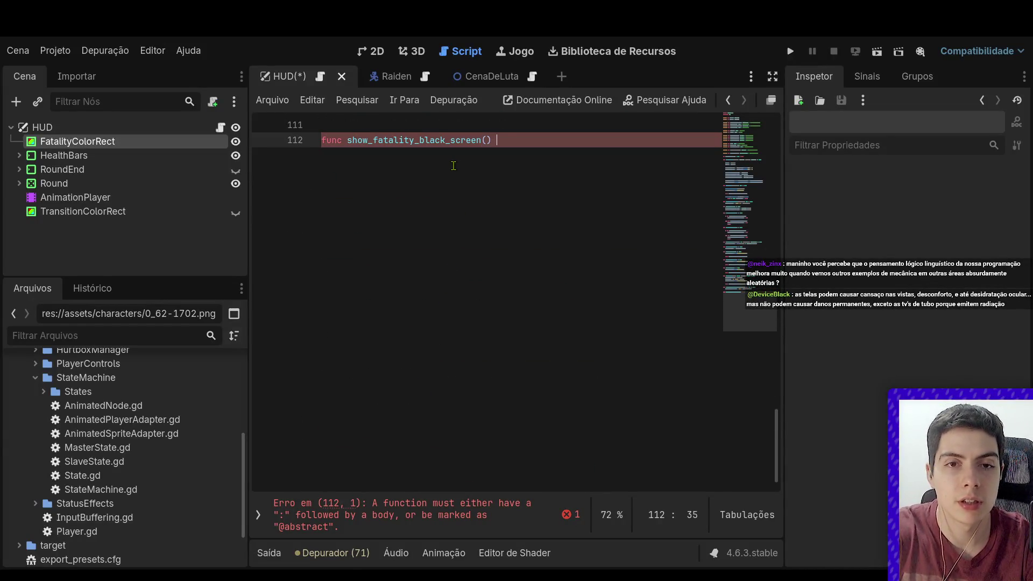
type("void:")
key("Return")
type("fatality_")
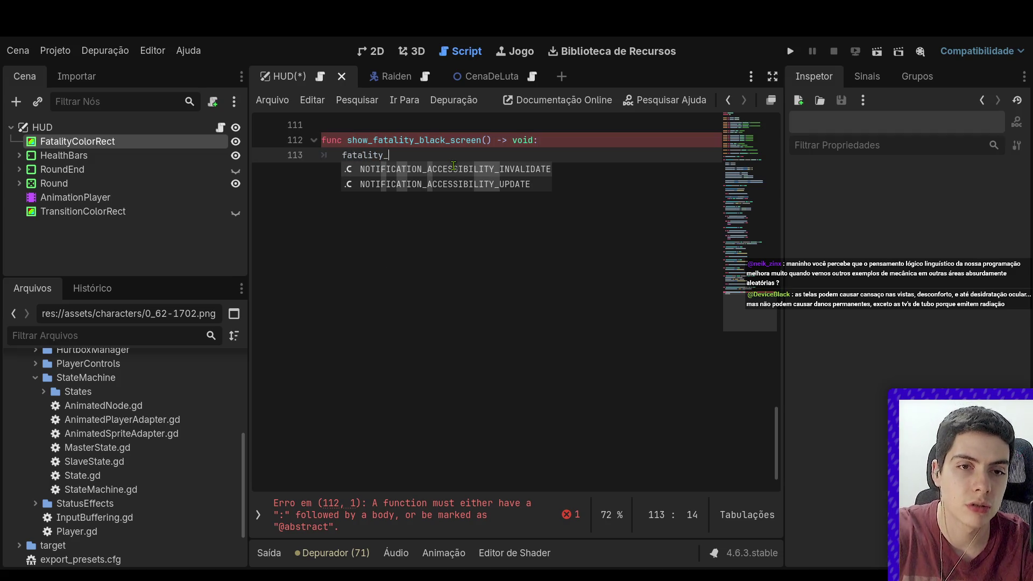
type("c")
key("Return")
type(".vi")
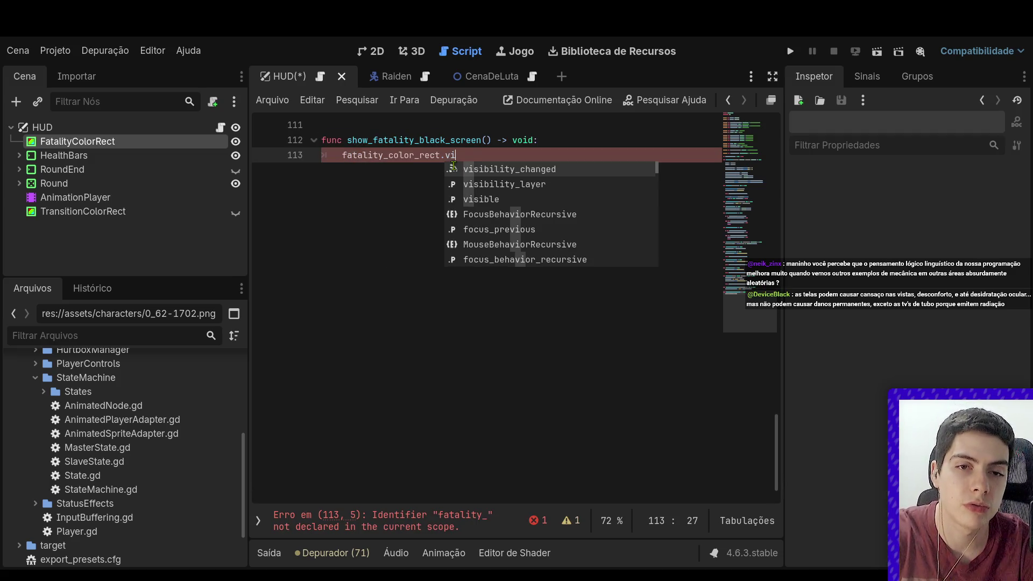
key("Down")
key("Down")
key("Return")
type("= true")
key("ctrl+s")
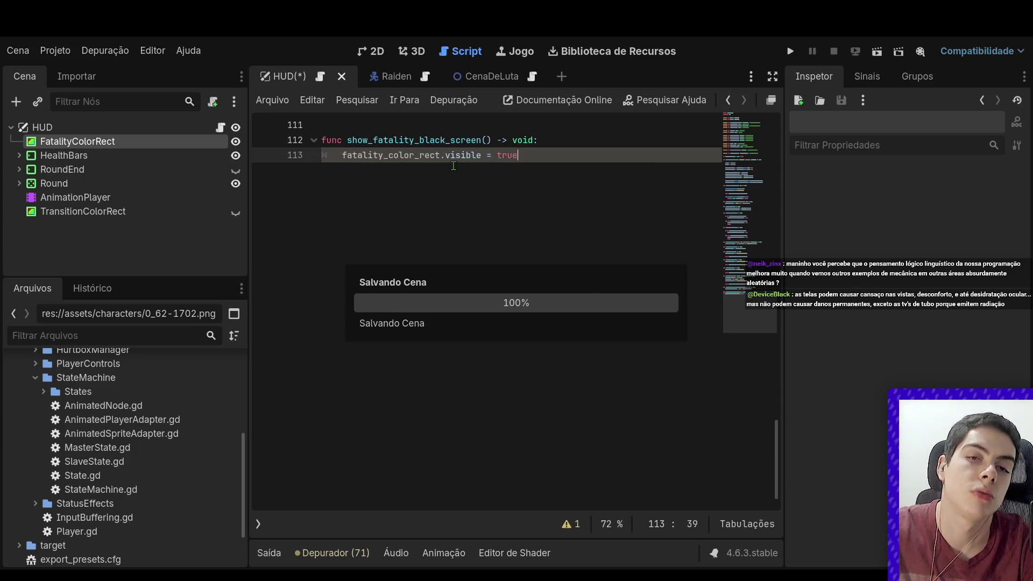
key("Return")
double_click(420, 140)
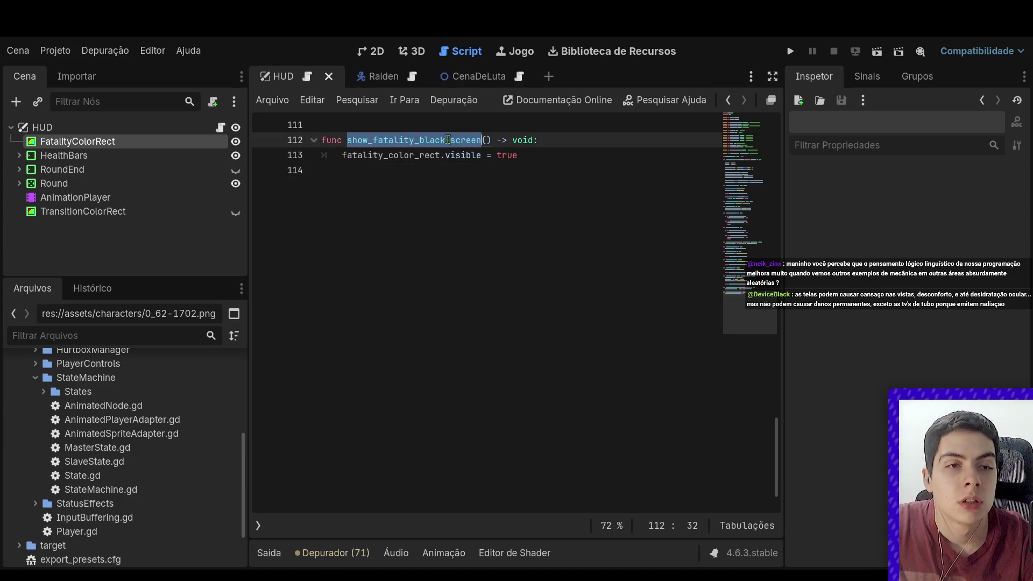
left_click(473, 76)
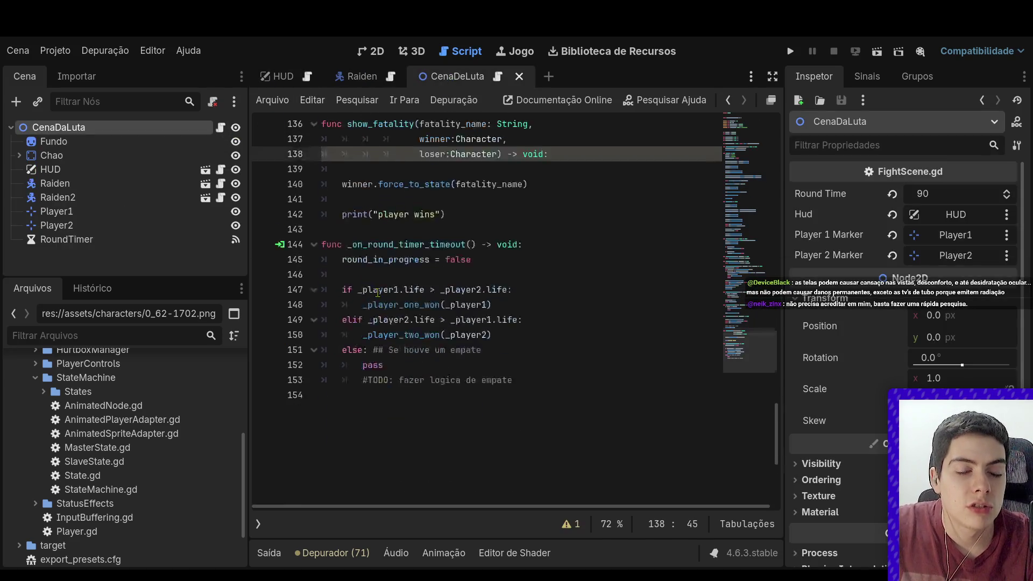
Delete the "player wins" print line in show_fatality, then undo to restore it
scroll(393, 288, "down", 4)
scroll(433, 270, "up", 4)
left_click_drag(452, 220, 385, 205)
key("BackSpace")
type("hud")
key("BackSpace")
key("BackSpace")
key("BackSpace")
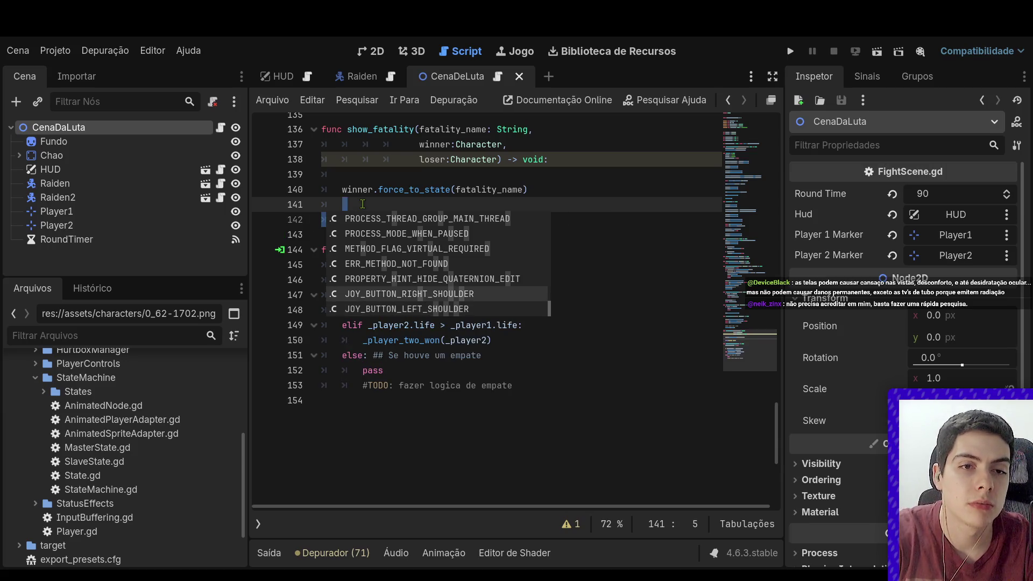
key("ctrl+z")
Insert hud.show_fatality_black_screen() above winner.force_to_state(fatality_name) and run the game
left_click(383, 177)
key("Return")
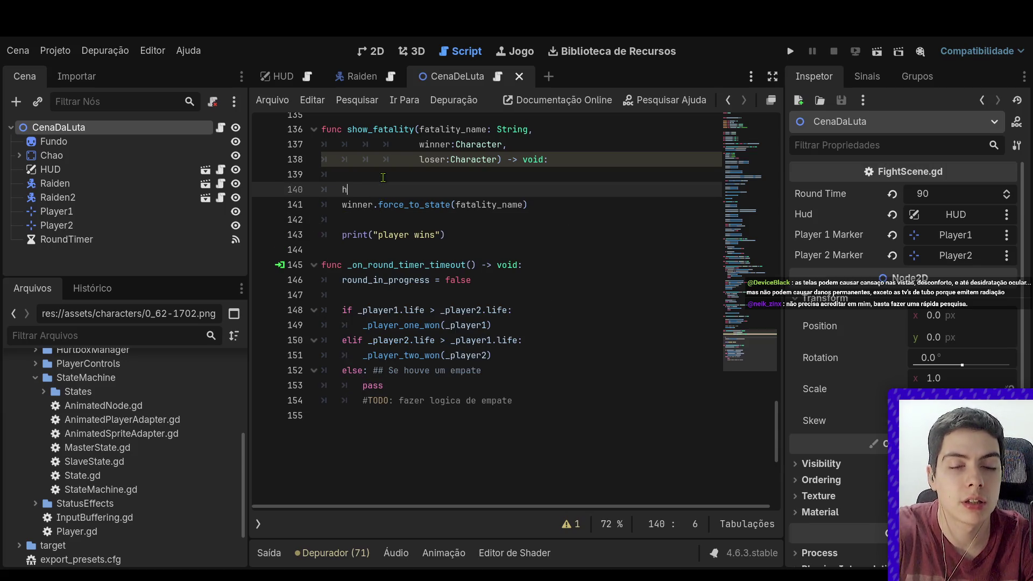
type("hud.show_f")
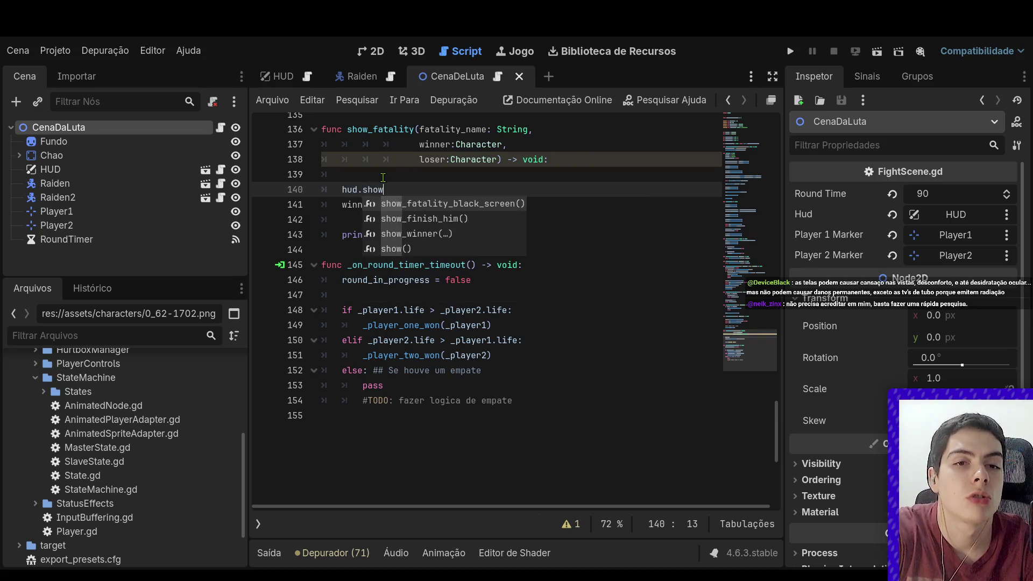
key("Return")
left_click(412, 220)
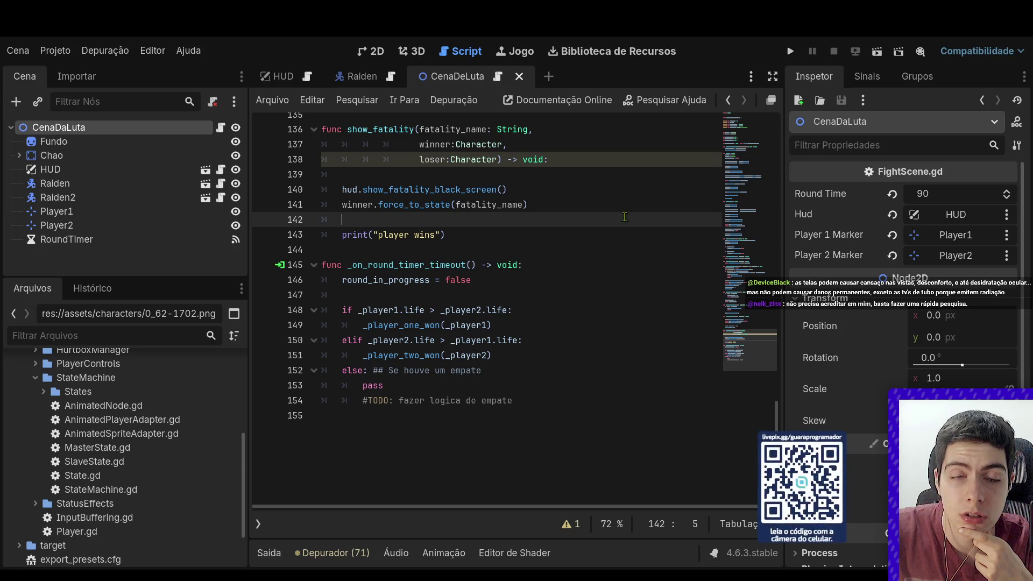
left_click(907, 51)
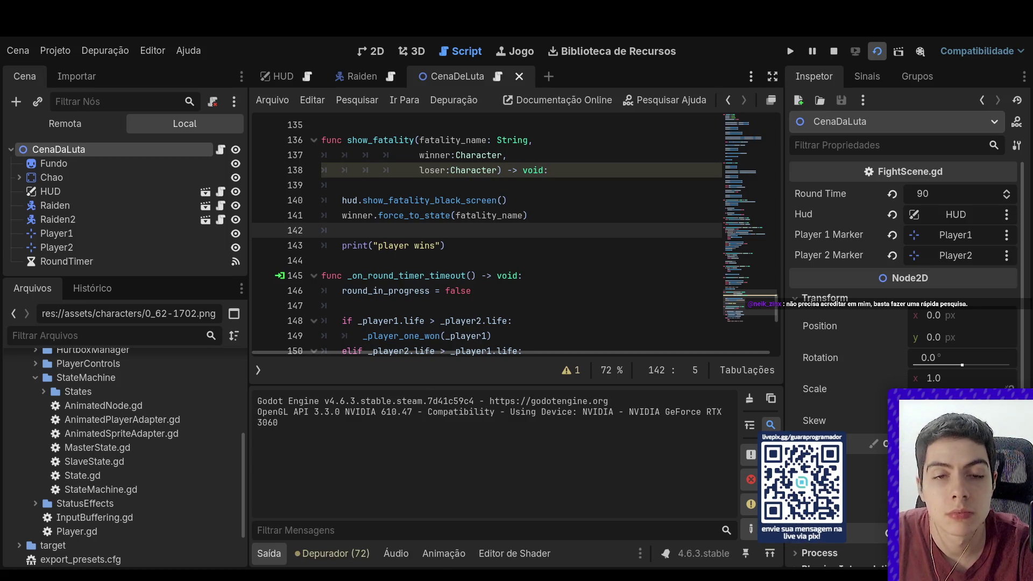
Stop the running game and look over the HUD script
left_click(834, 52)
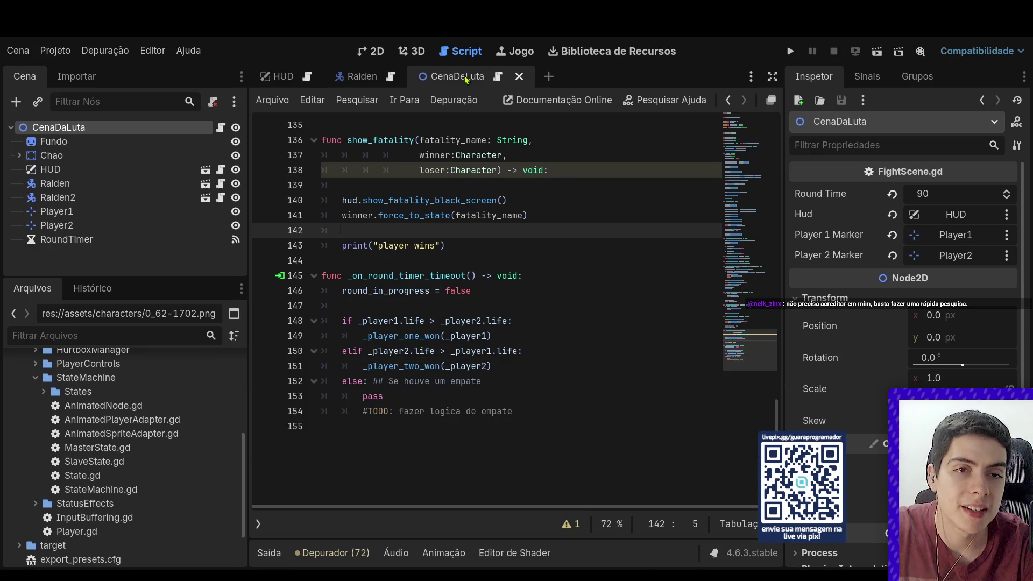
left_click(279, 78)
scroll(764, 126, "up", 20)
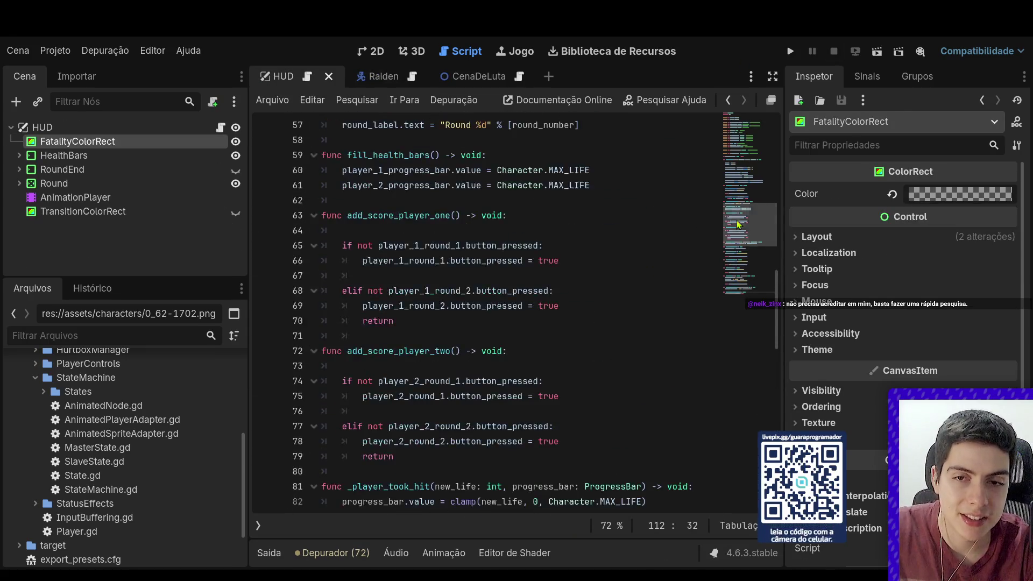
scroll(555, 249, "down", 5)
left_click(495, 256)
scroll(495, 256, "down", 1)
Check the Z Index Ordering properties of Raiden and then the CenaDeLuta scene root
left_click(387, 81)
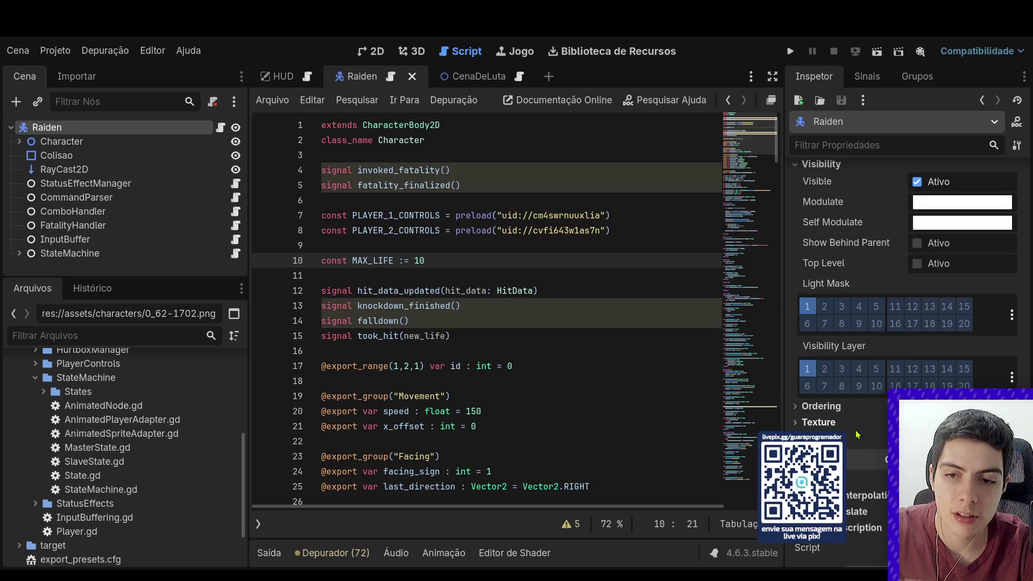
left_click(824, 406)
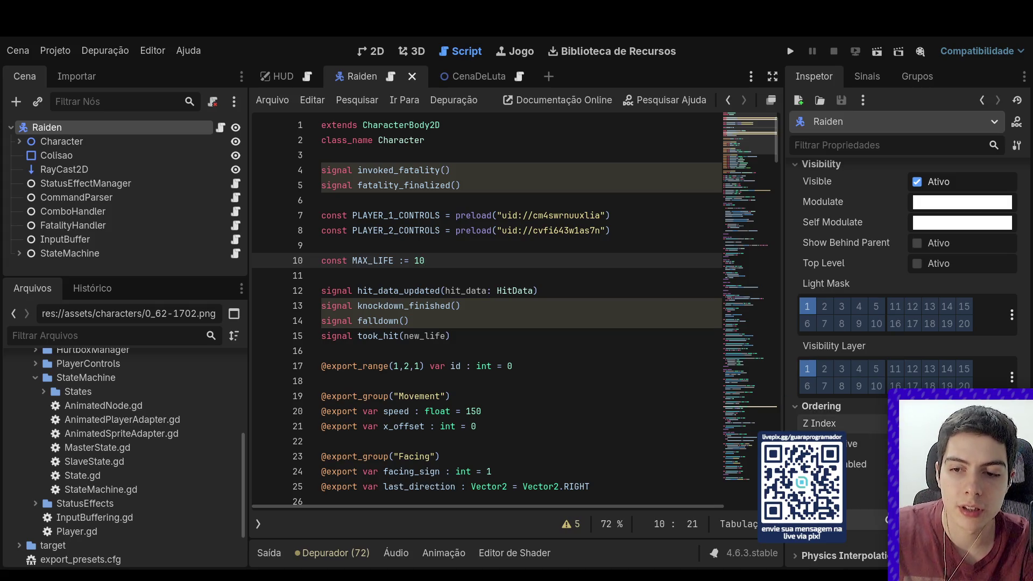
key("ctrl+Tab")
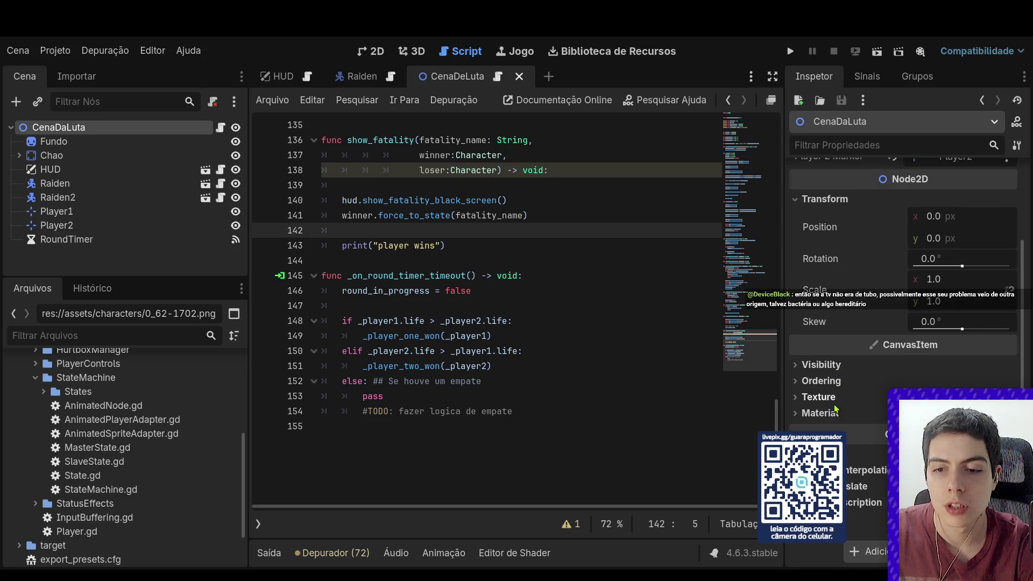
left_click(821, 380)
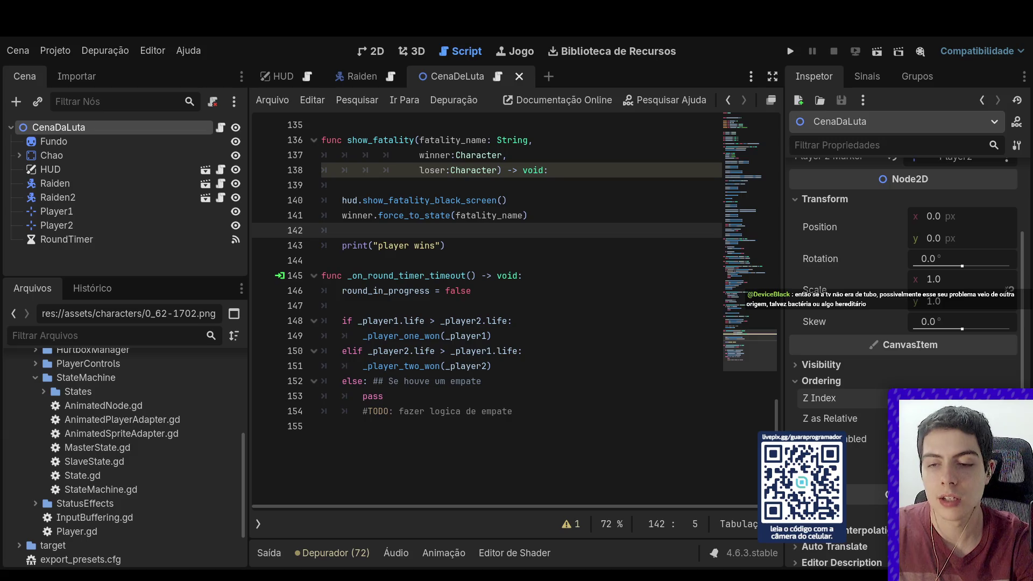
left_click(662, 321)
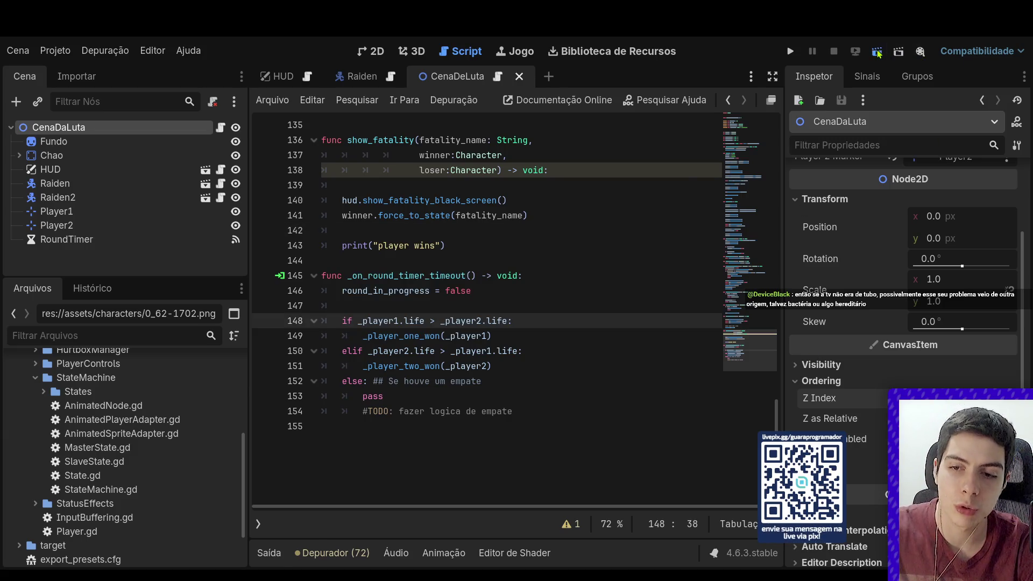
Run and stop the fight scene once more, then swap the root's Ordering section for Visibility
left_click(877, 52)
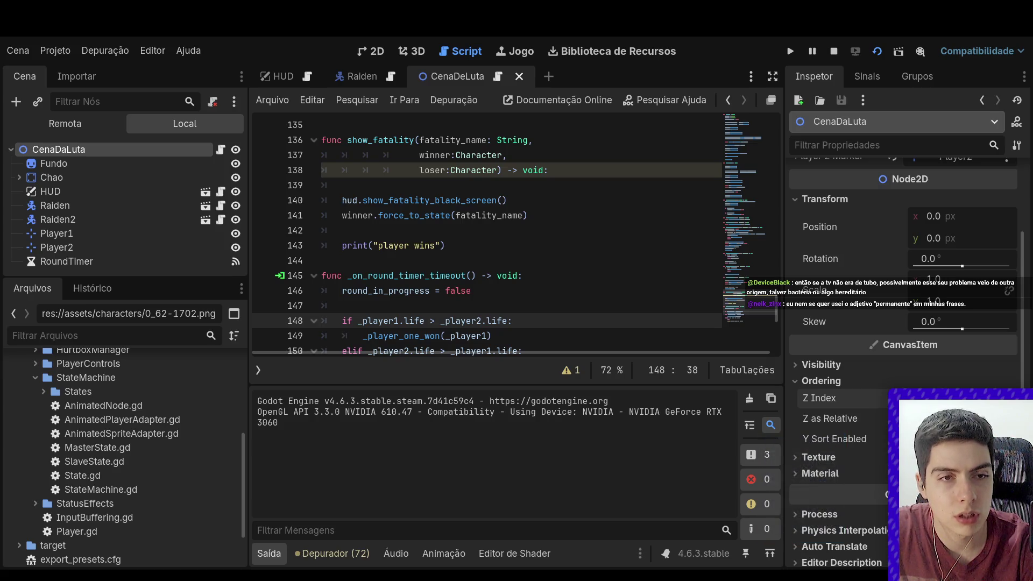
left_click(834, 52)
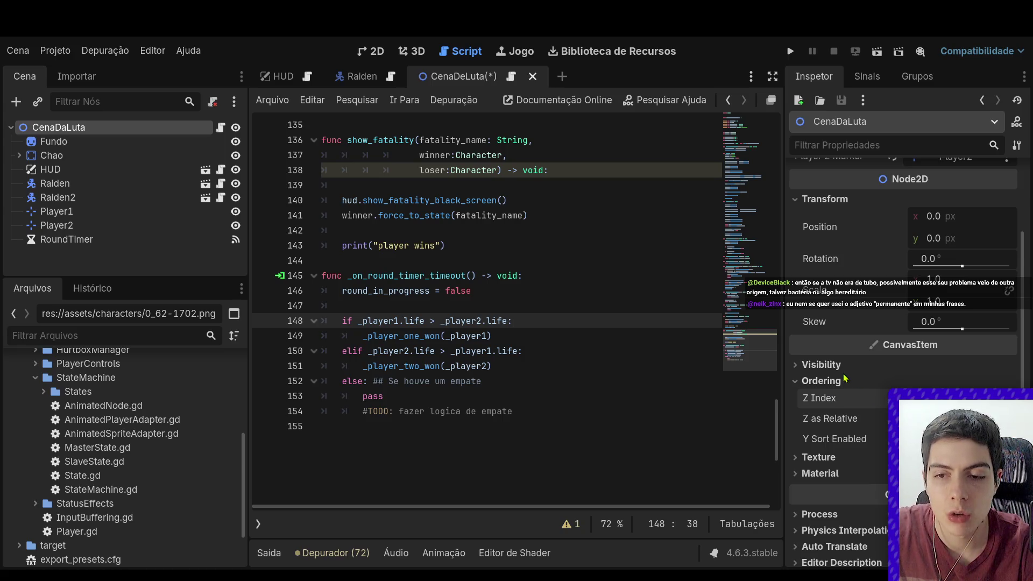
left_click(821, 380)
left_click(821, 365)
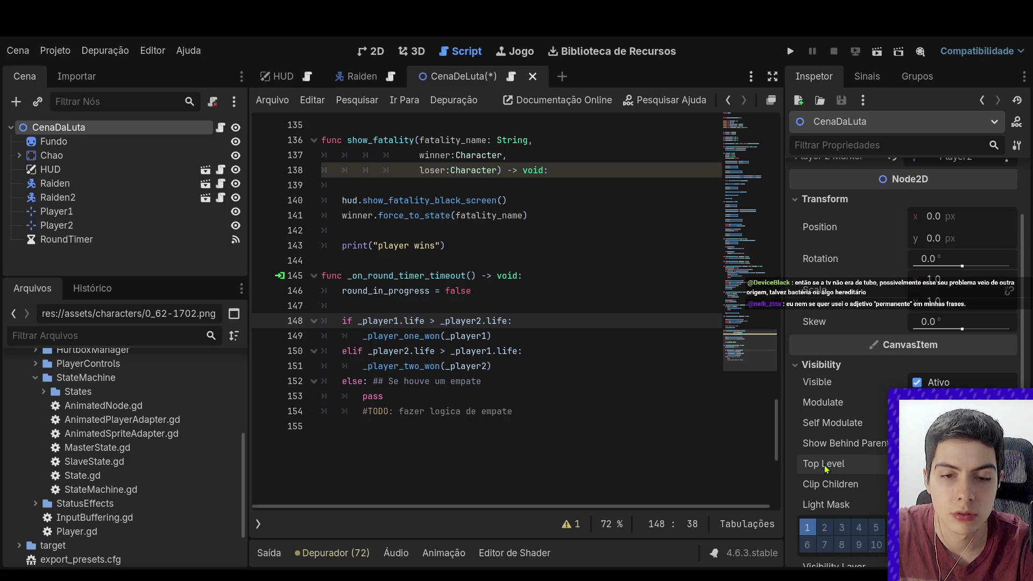
Show Raiden2's Z Index Ordering settings in place of Visibility and save the fight scene
left_click(60, 197)
scroll(851, 476, "down", 3)
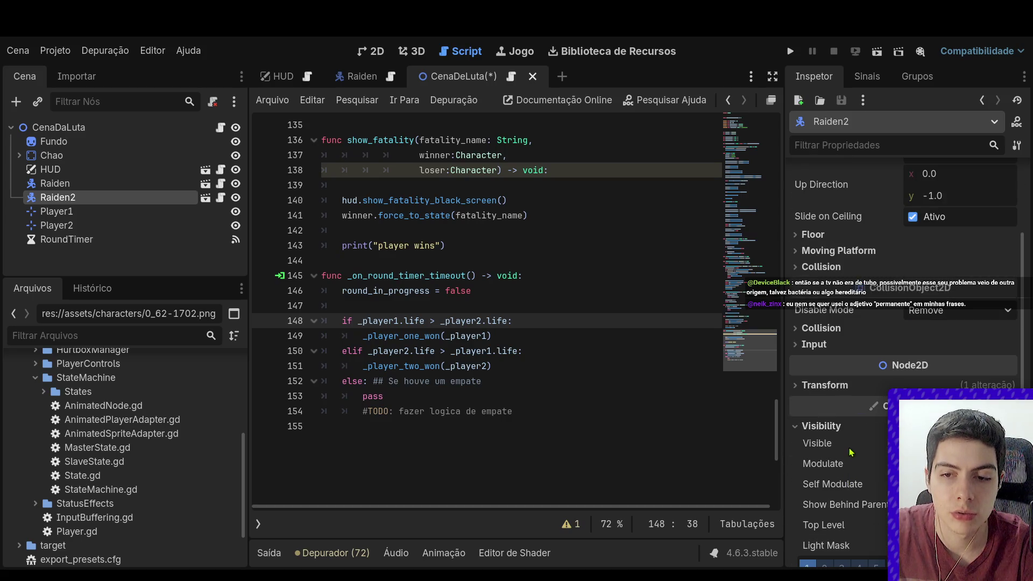
scroll(851, 453, "down", 1)
left_click(855, 380)
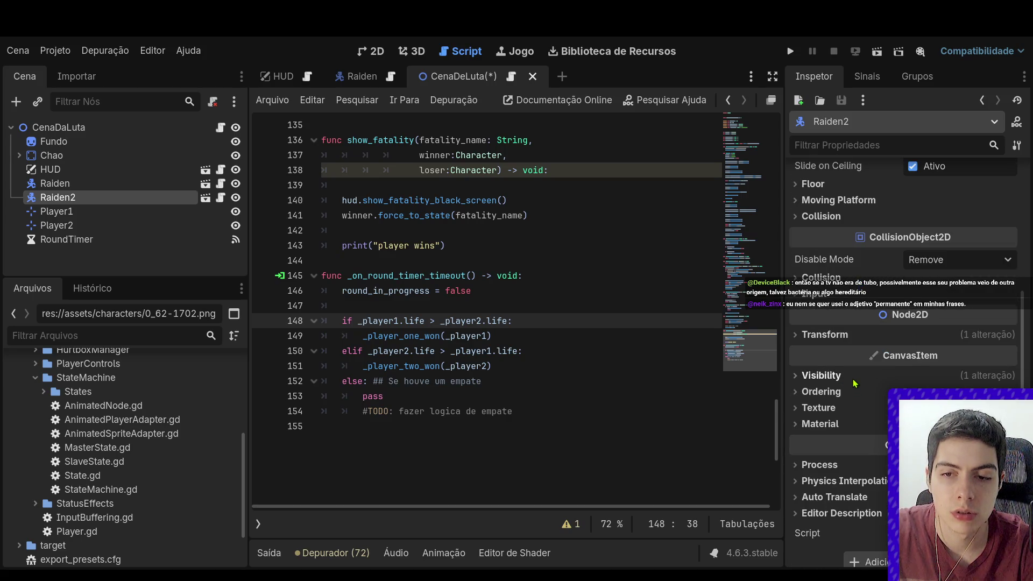
left_click(857, 392)
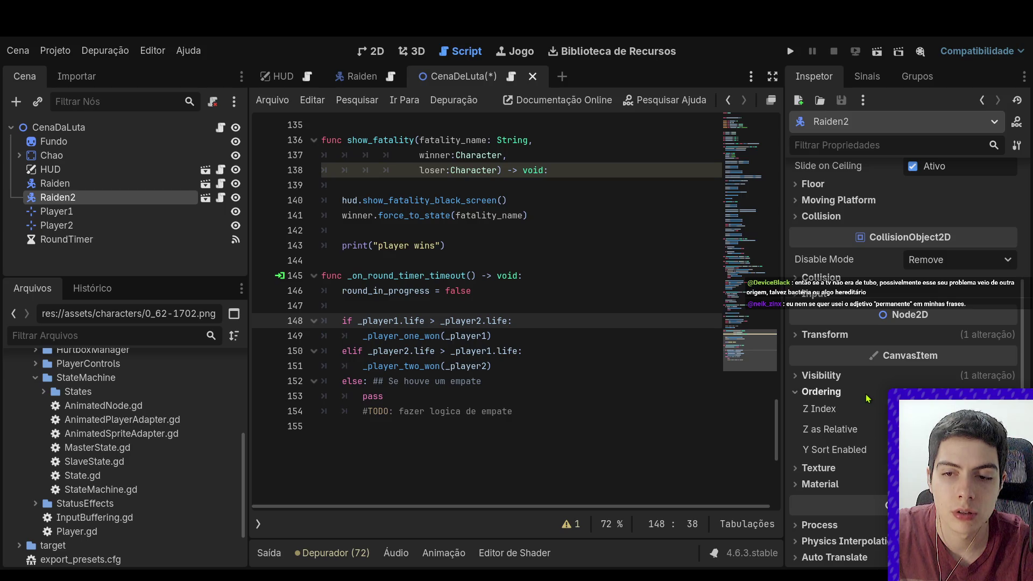
key("ctrl+s")
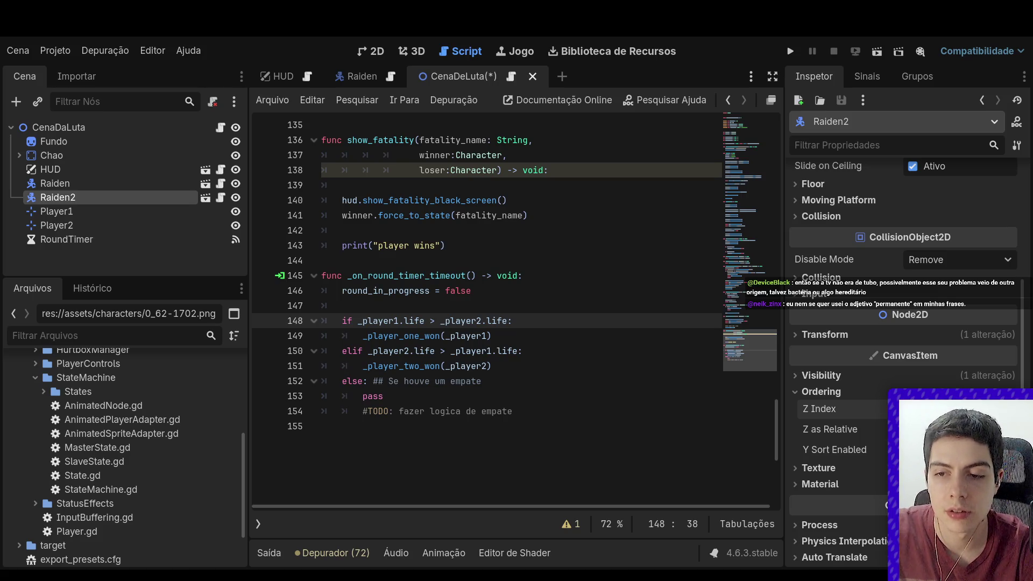
Compare Raiden's Ordering settings with Raiden2's, then save and run the scene
left_click(55, 184)
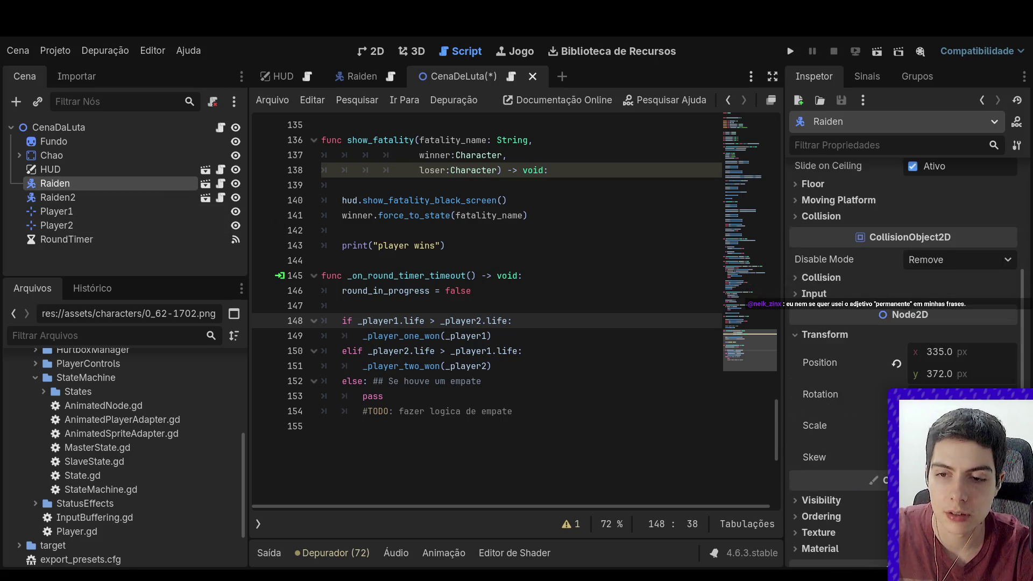
left_click(825, 335)
left_click(822, 392)
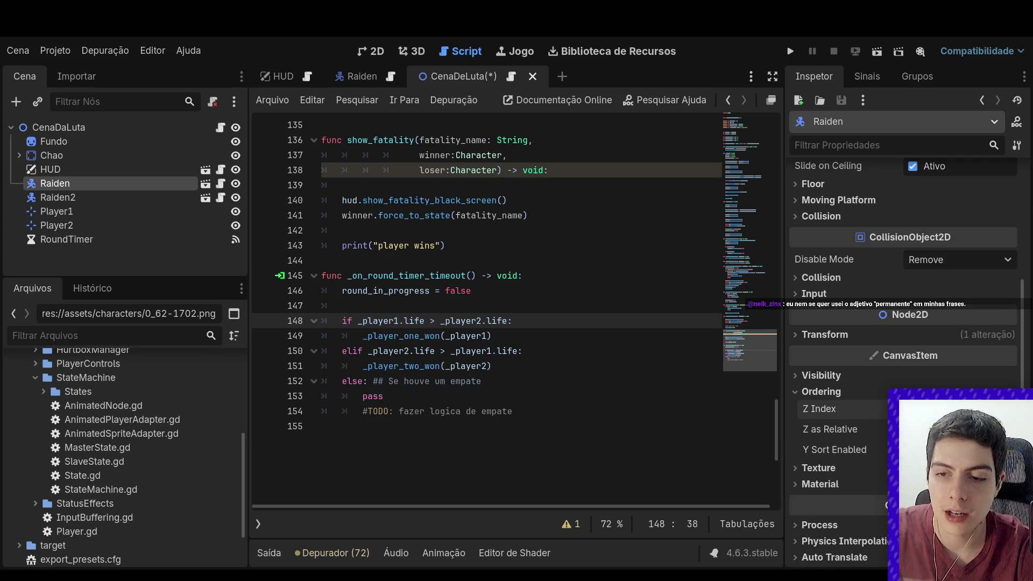
left_click(57, 197)
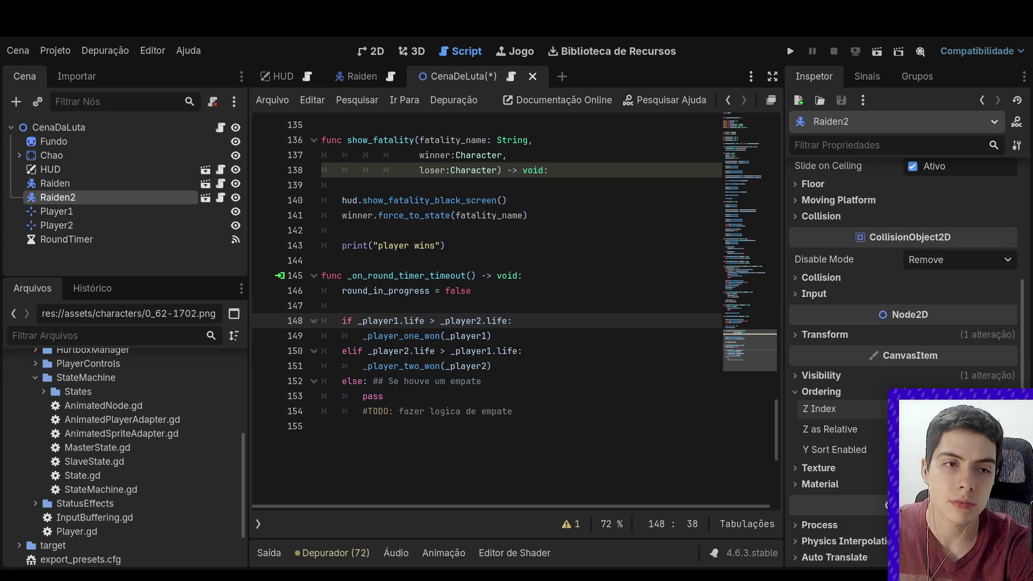
left_click(878, 52)
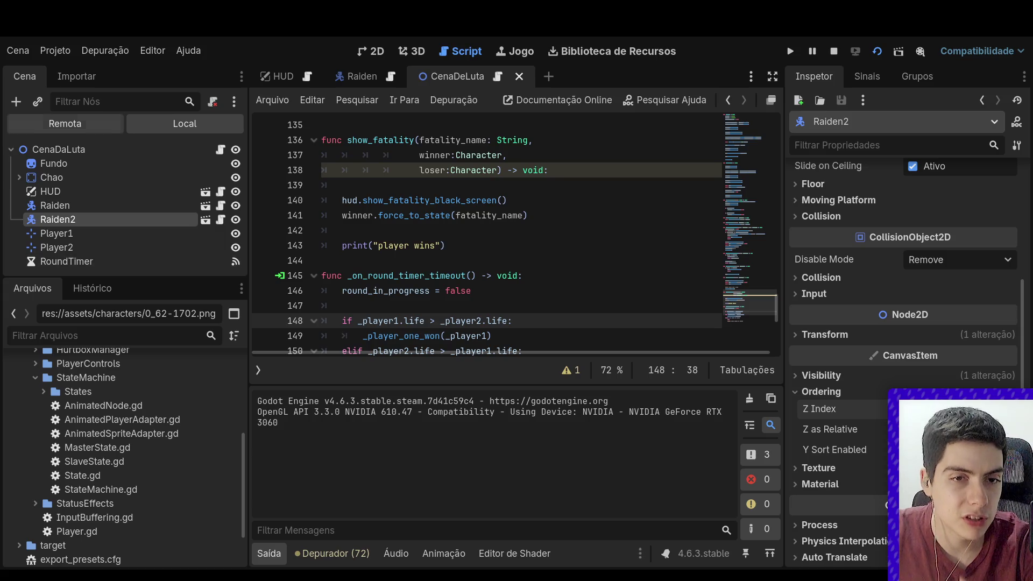
In the Remote scene tree, set the running Raiden2's Z Index to 1
left_click(65, 123)
left_click(16, 163)
scroll(65, 215, "down", 1)
left_click(66, 220)
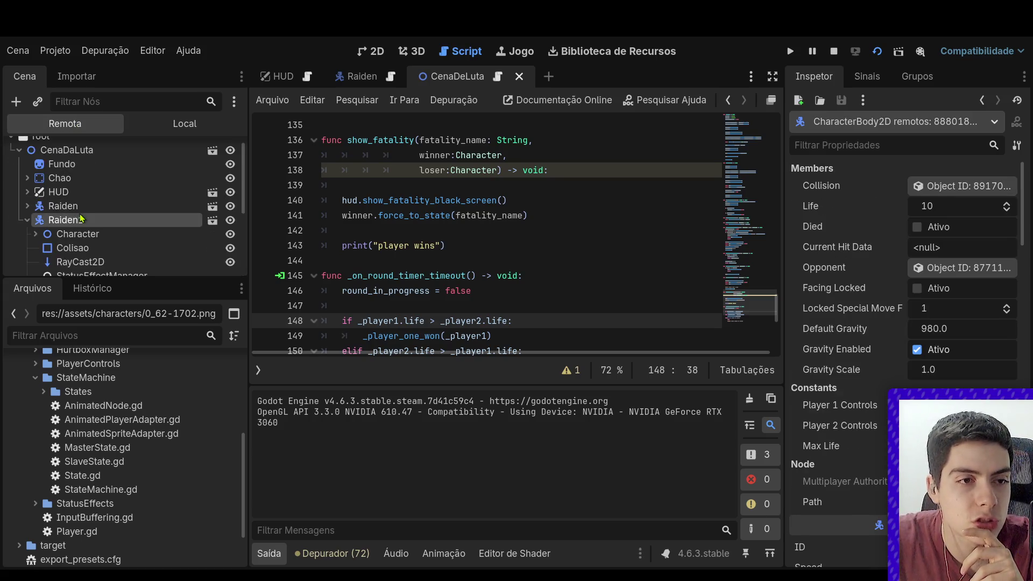
scroll(894, 383, "down", 15)
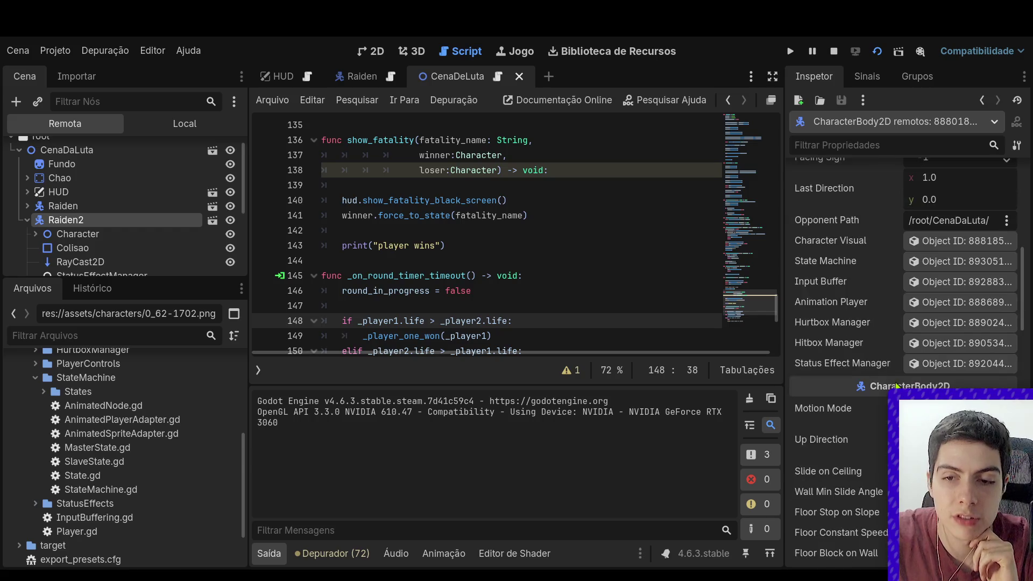
scroll(896, 384, "down", 6)
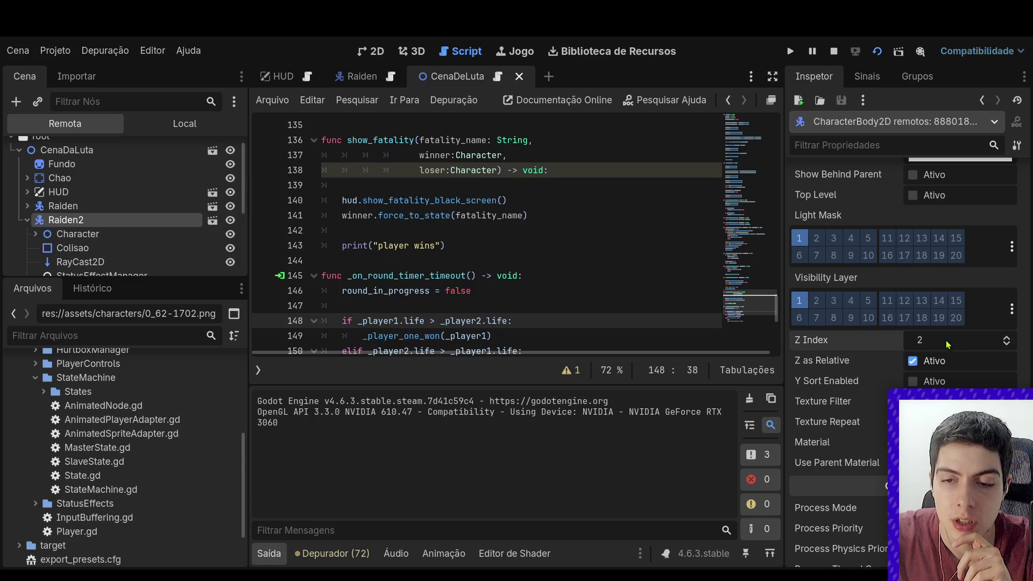
left_click(947, 341)
type("1")
key("Return")
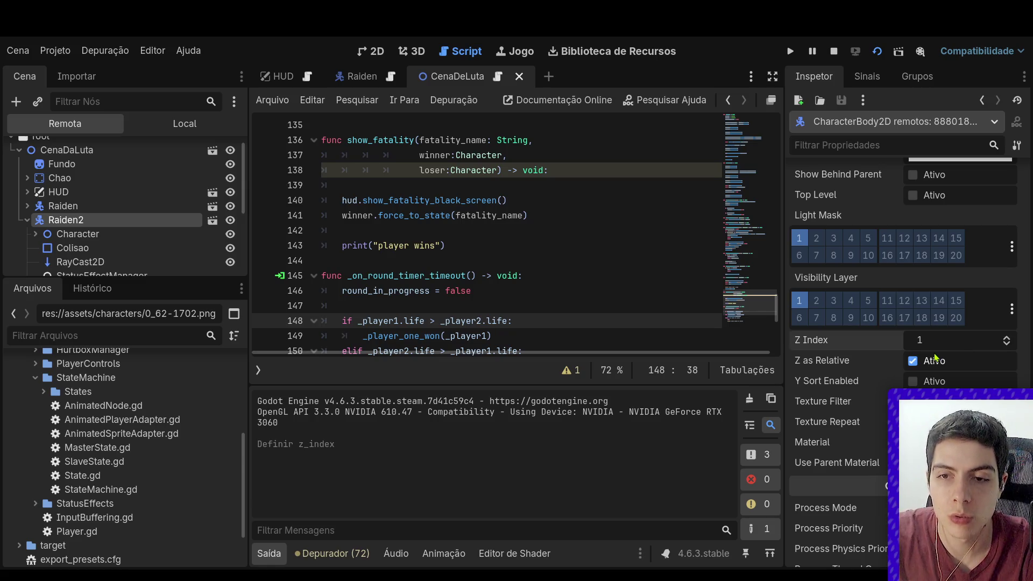
Toggle Raiden2's Top Level and Z as Relative, leave Top Level off, then stop the game
scroll(935, 358, "up", 3)
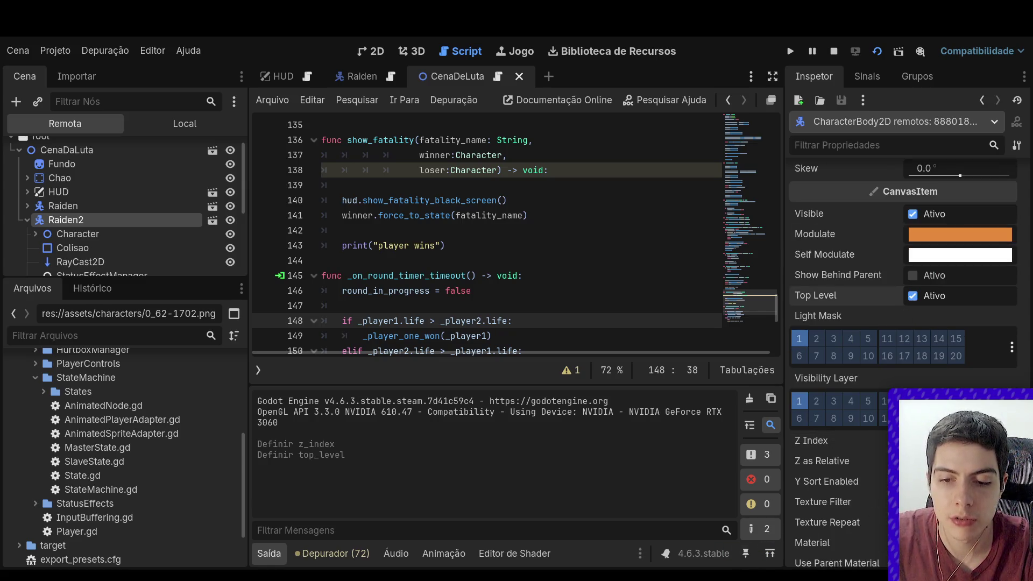
left_click(924, 296)
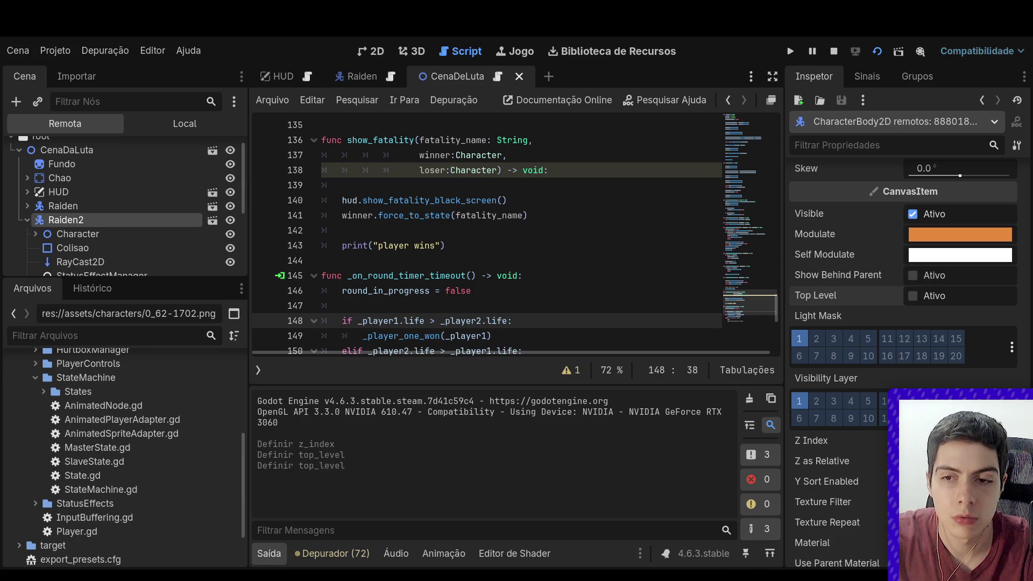
left_click(924, 295)
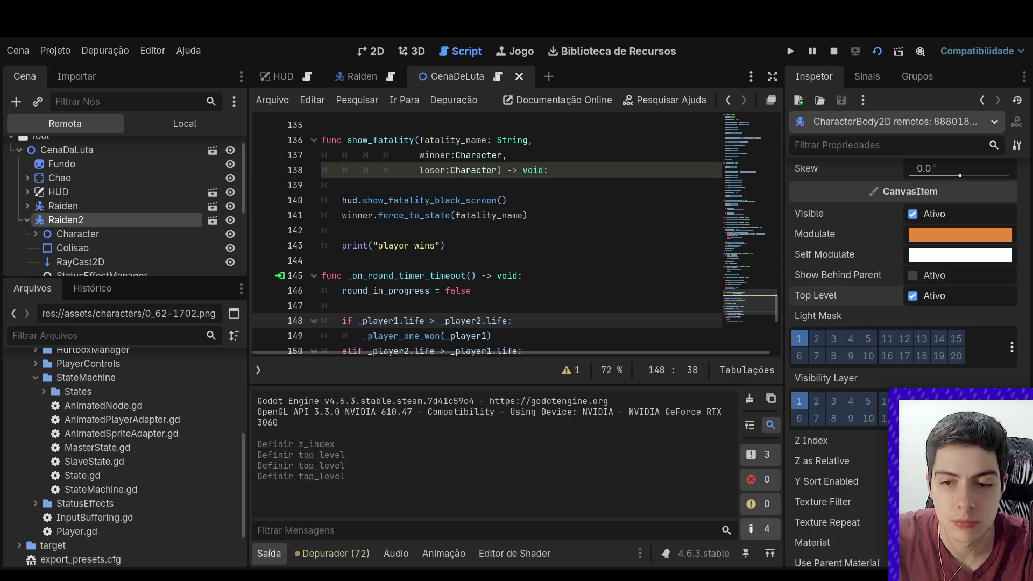
left_click(913, 461)
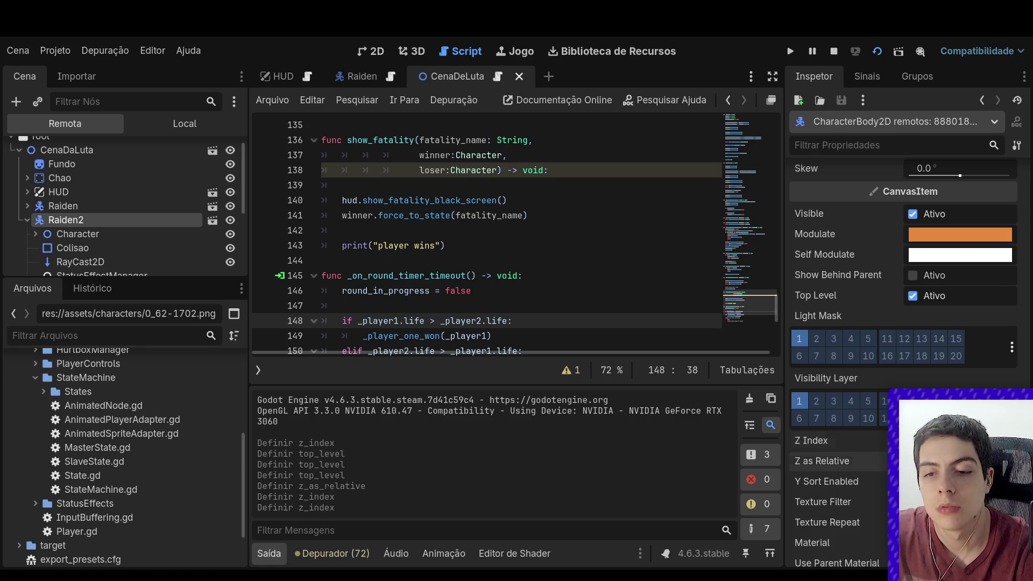
key("ctrl+s")
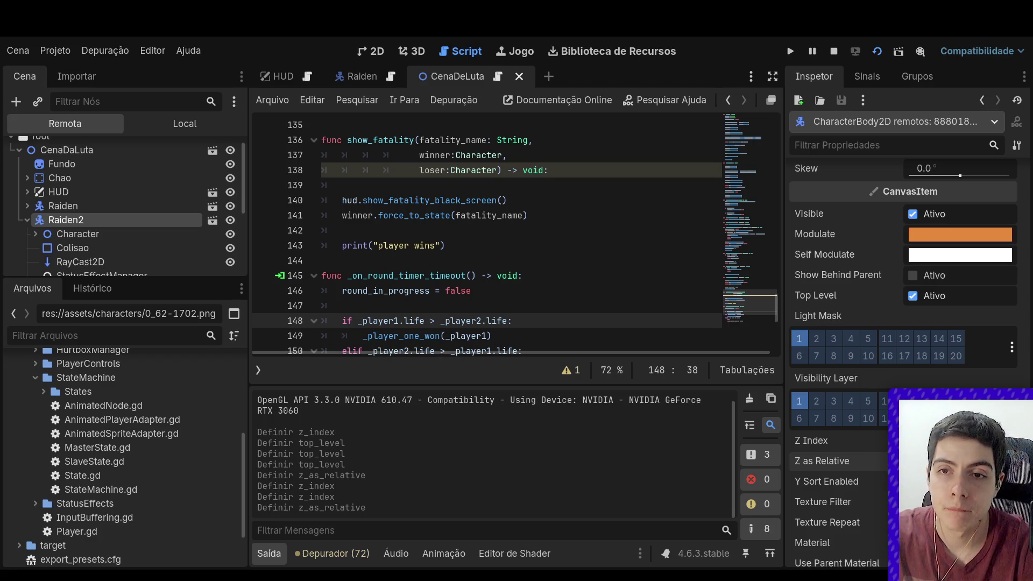
scroll(904, 350, "down", 5)
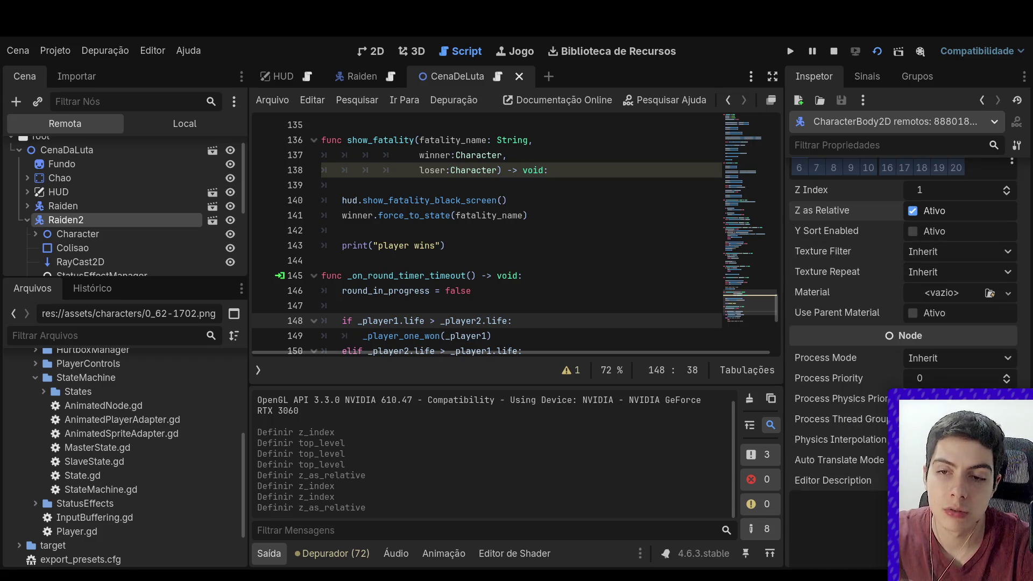
scroll(904, 350, "up", 5)
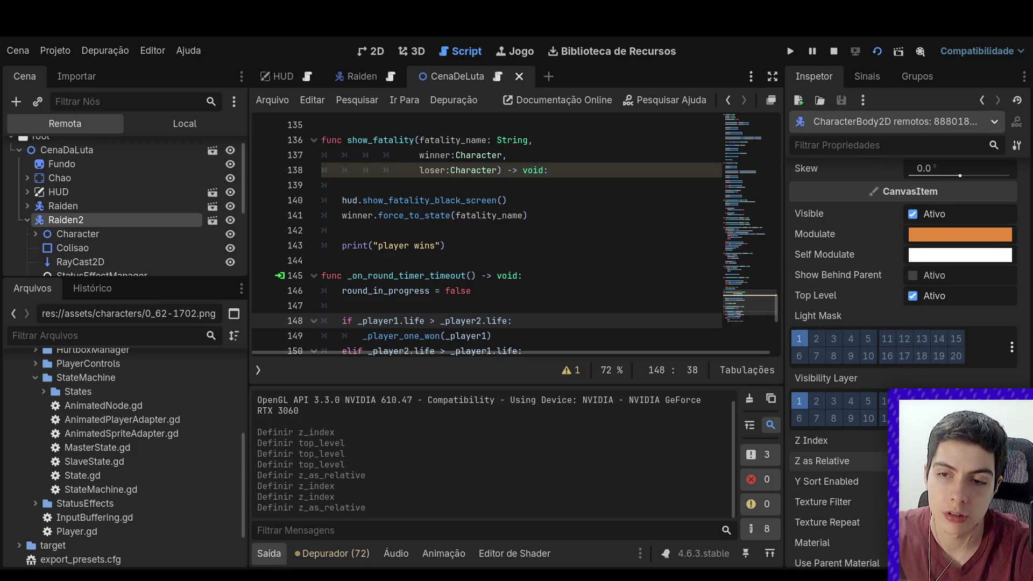
left_click(909, 296)
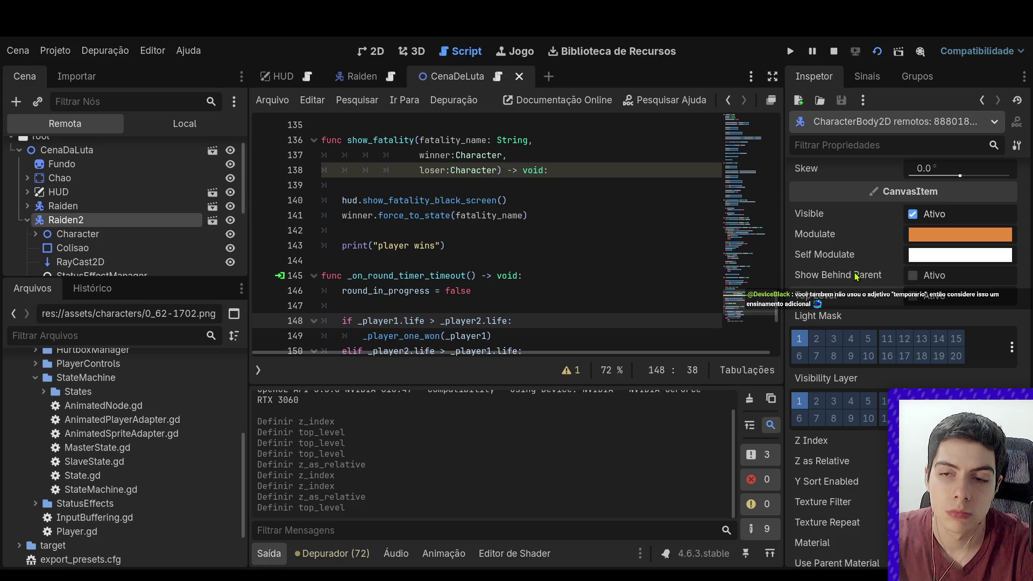
scroll(822, 423, "down", 2)
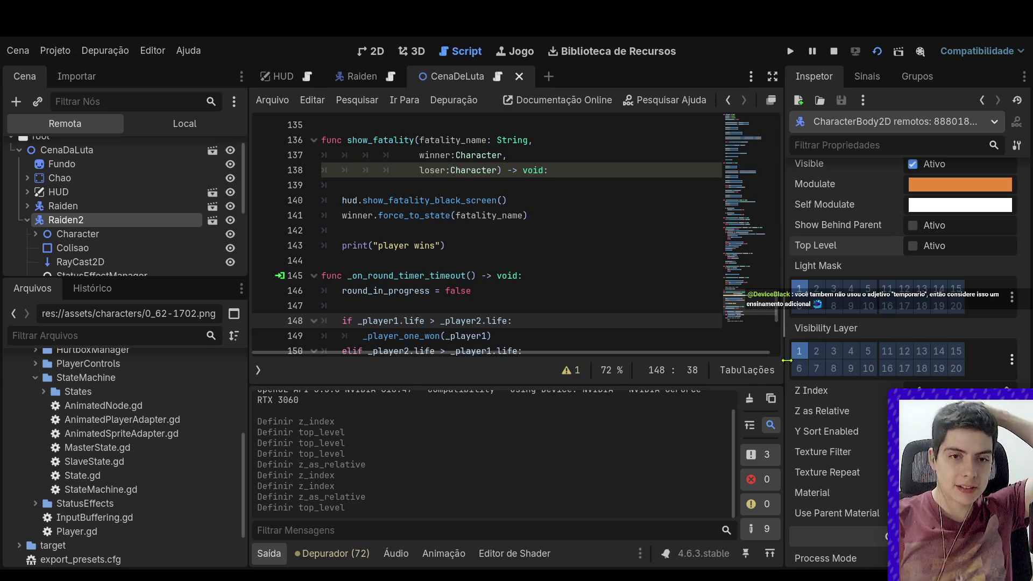
left_click(834, 51)
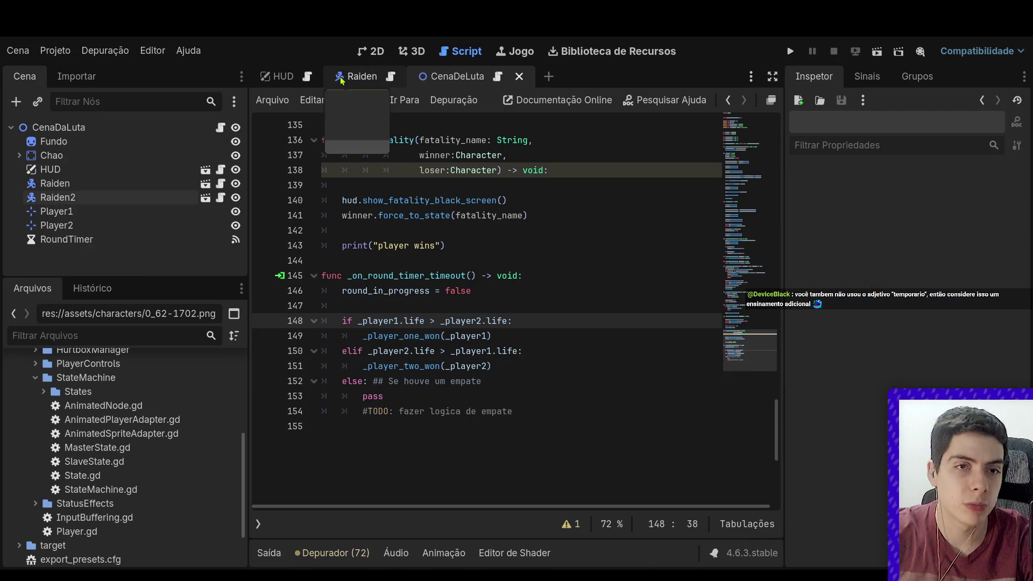
Review Raiden2's and Raiden's properties and save the CenaDeLuta scene
left_click(123, 197)
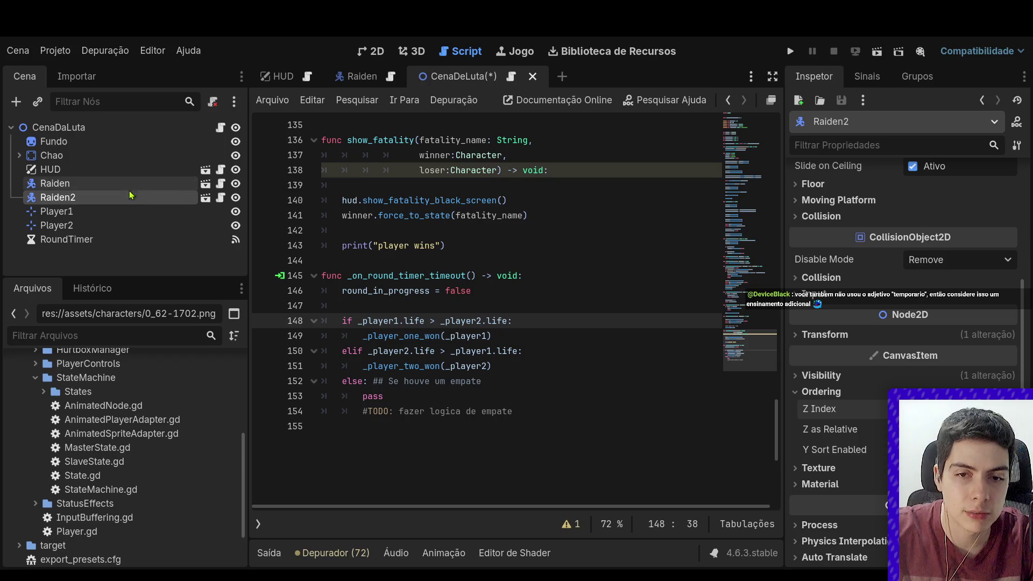
left_click(844, 378)
left_click(845, 379)
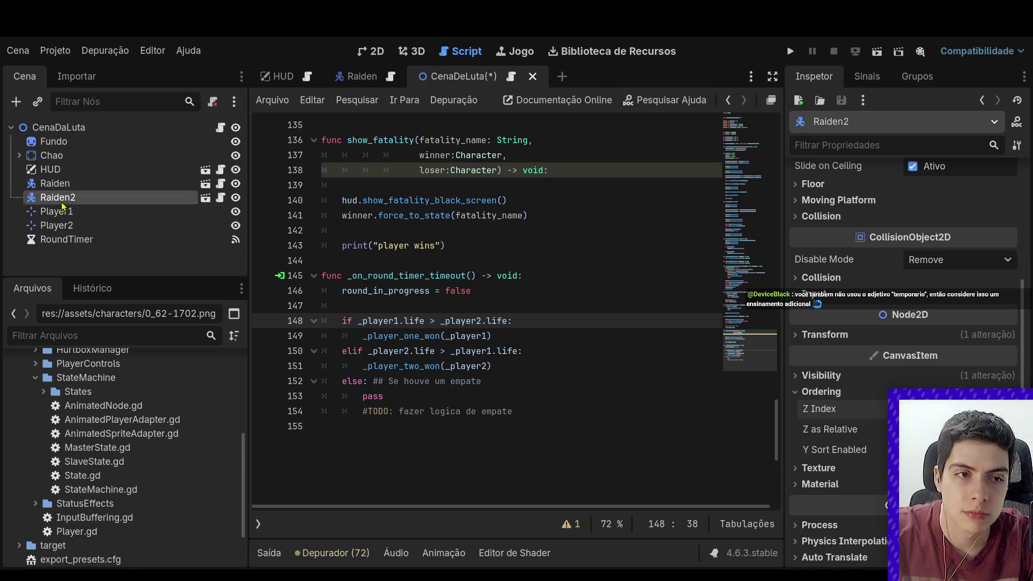
left_click(55, 184)
key("ctrl+s")
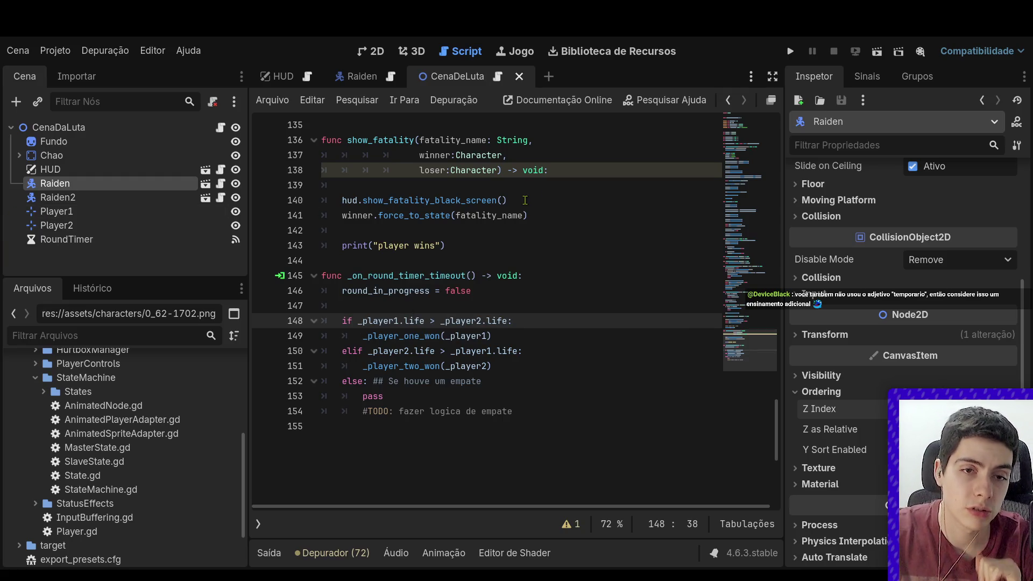
Open the HUD.gd script and look through its code
left_click(277, 76)
scroll(369, 162, "up", 5)
scroll(478, 253, "down", 12)
scroll(478, 253, "up", 11)
Add a new func _ready() -> void to HUD.gd at line 29
left_click(383, 325)
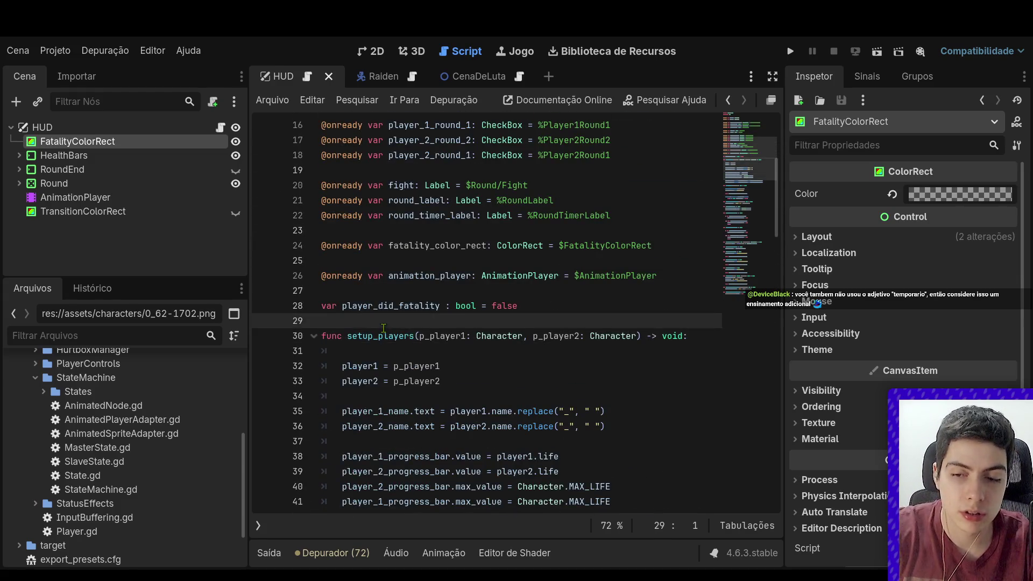
key("Return")
key("Return")
key("Up")
type("_r")
key("Return")
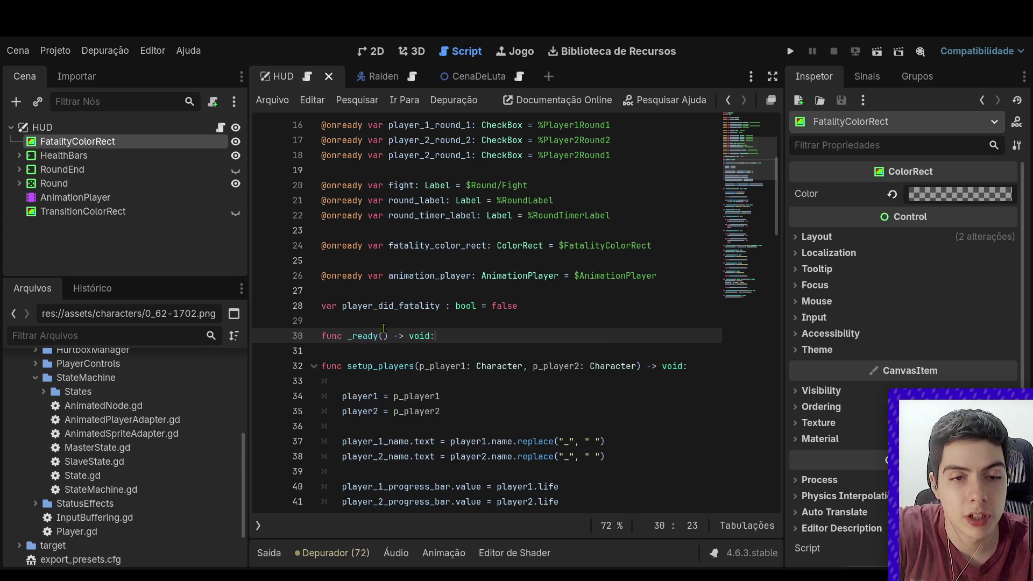
key("Return")
Give _ready the line fatality_color_rect.visible = false and run the project with F5
type("hud.")
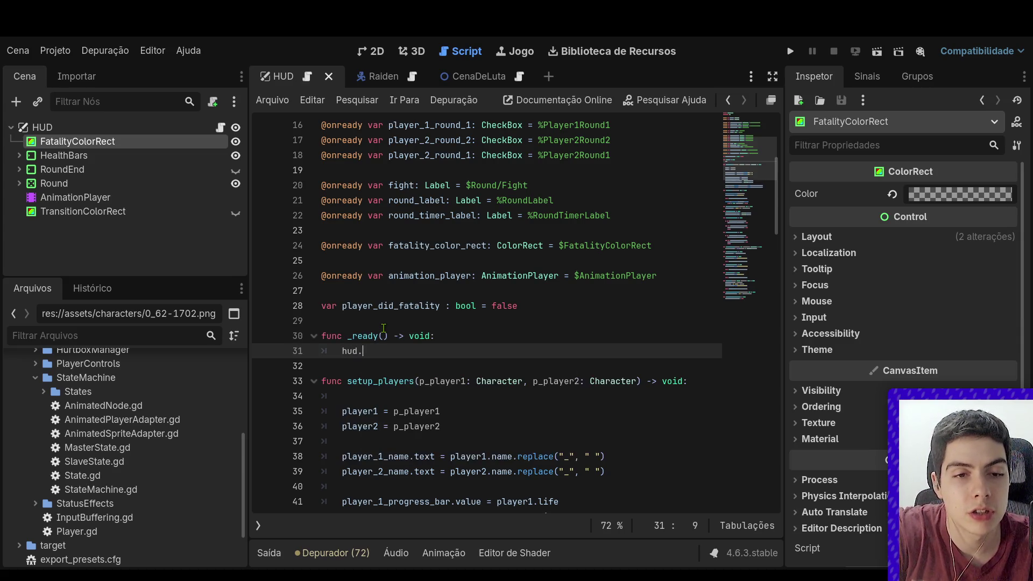
key("BackSpace")
key("BackSpace")
key("BackSpace")
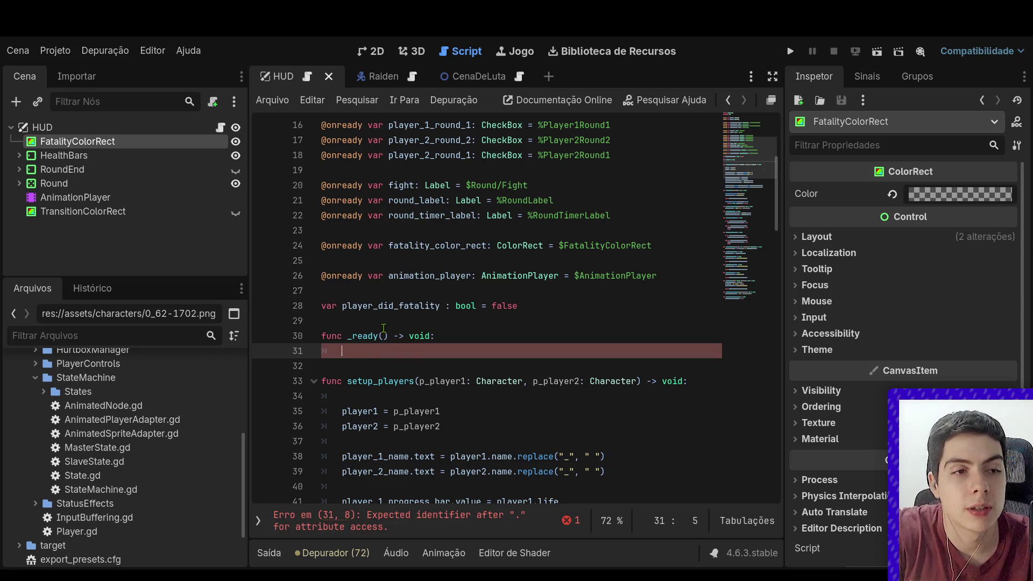
type("fatal")
key("Return")
type(".")
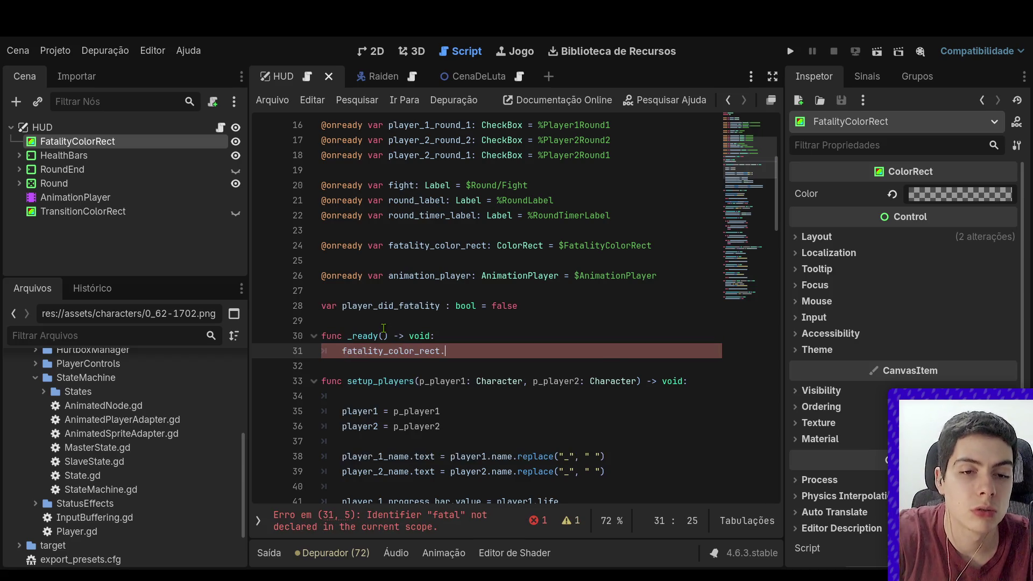
type("vi")
key("Down")
key("Down")
key("Return")
type("=")
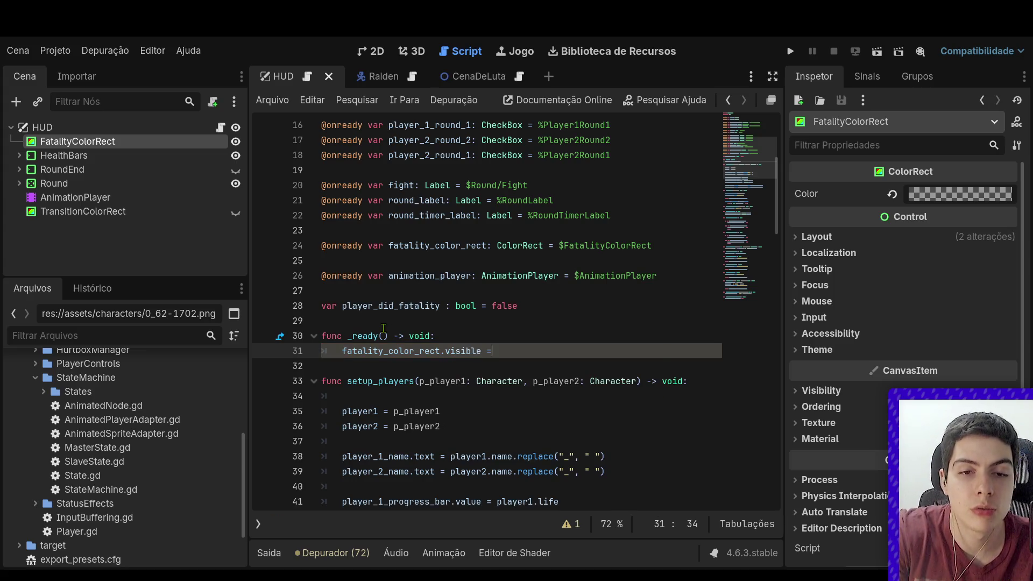
type(" false")
key("Escape")
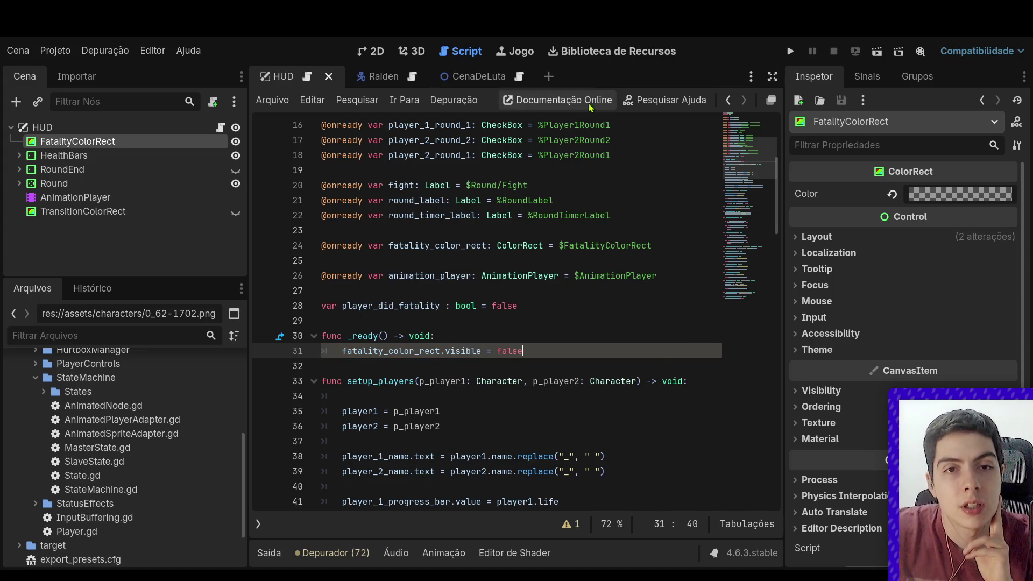
key("F5")
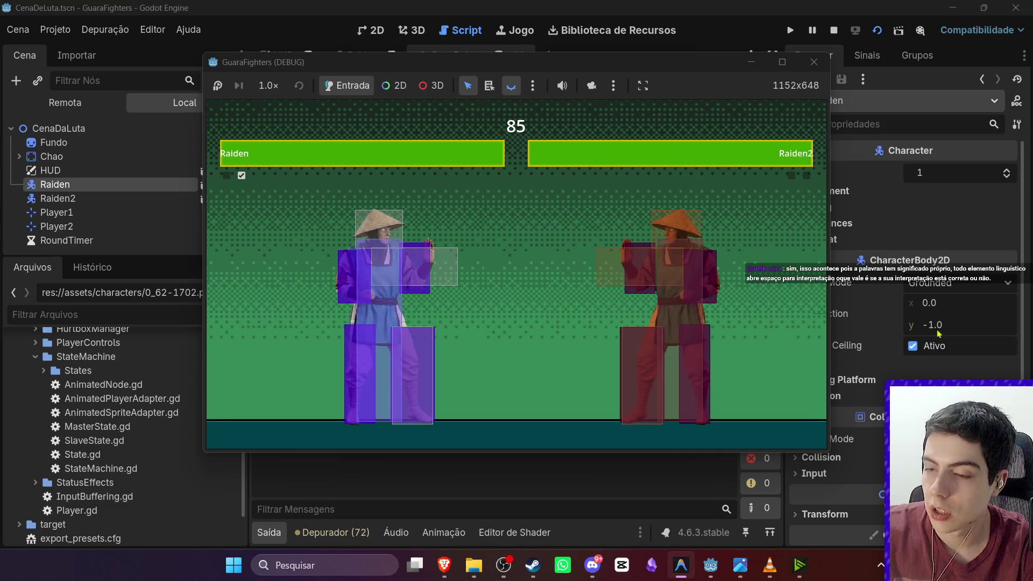
Walk Raiden in and punch Raiden2 down to FINISH HIM, then strike him again
key("d")
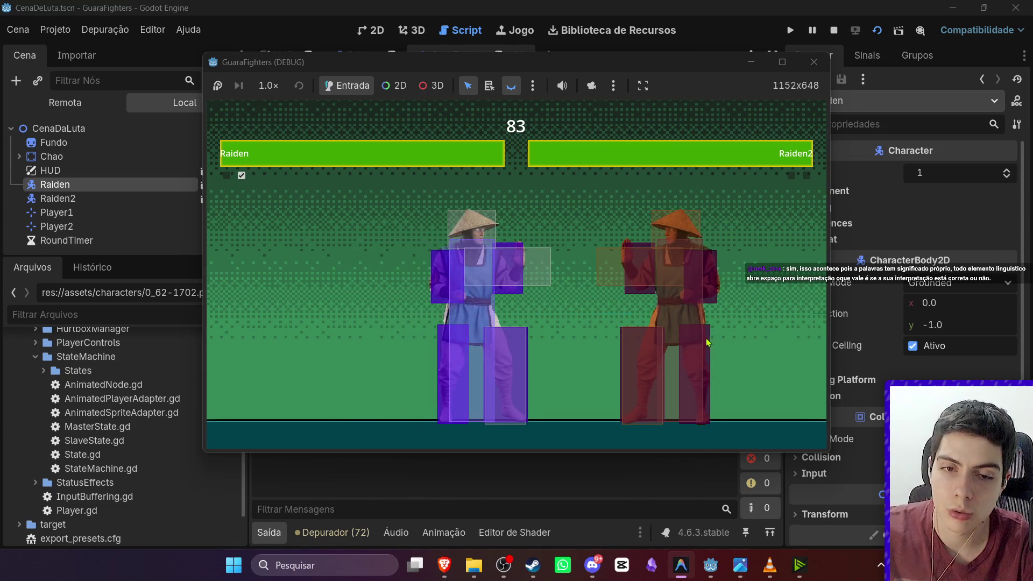
key("d")
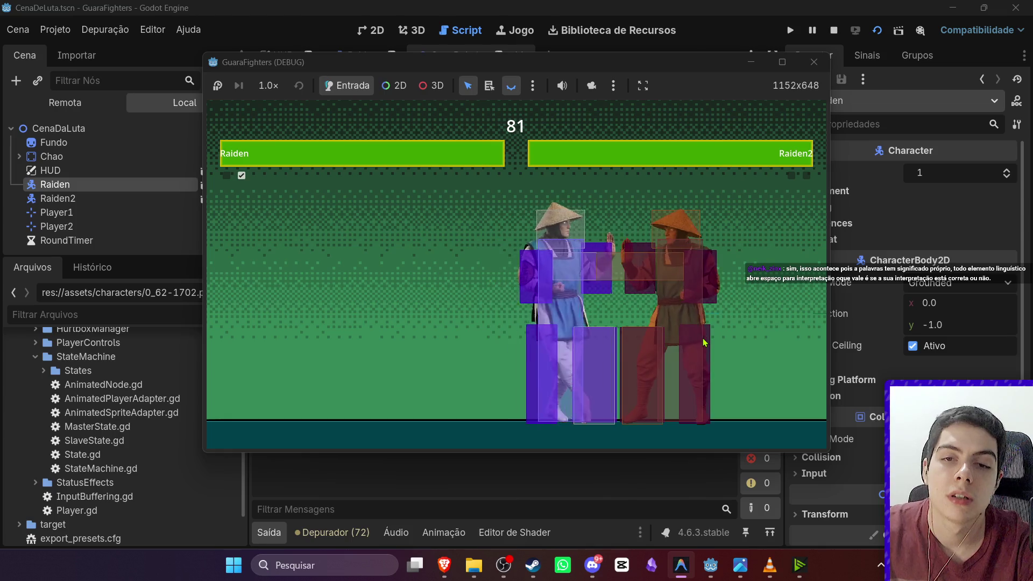
key("j")
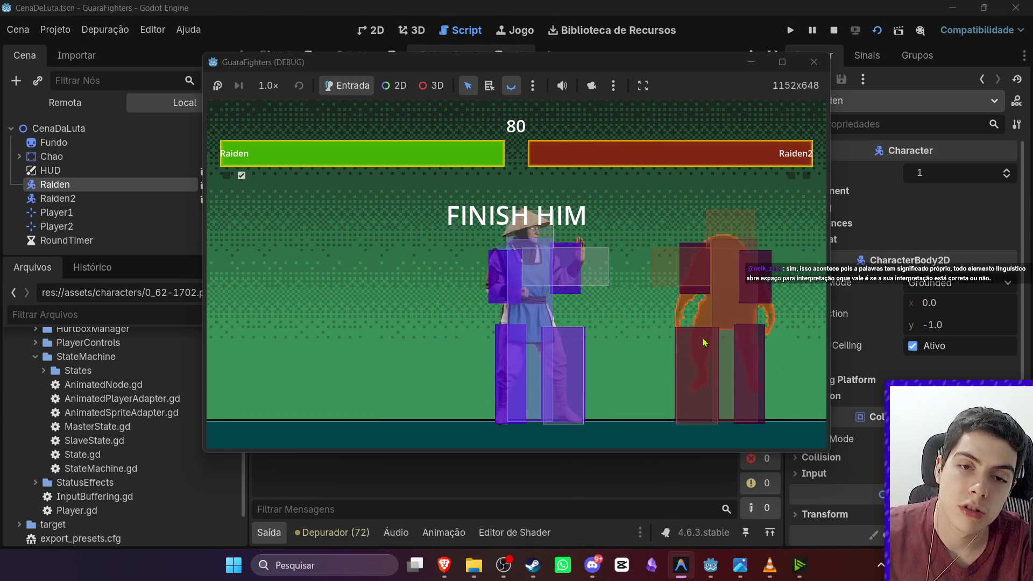
key("d")
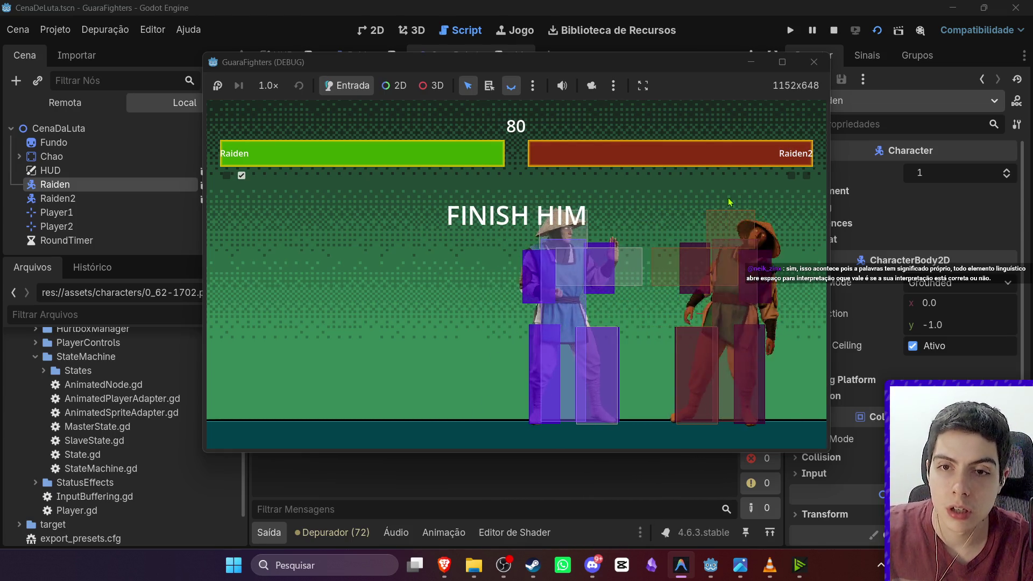
key("d")
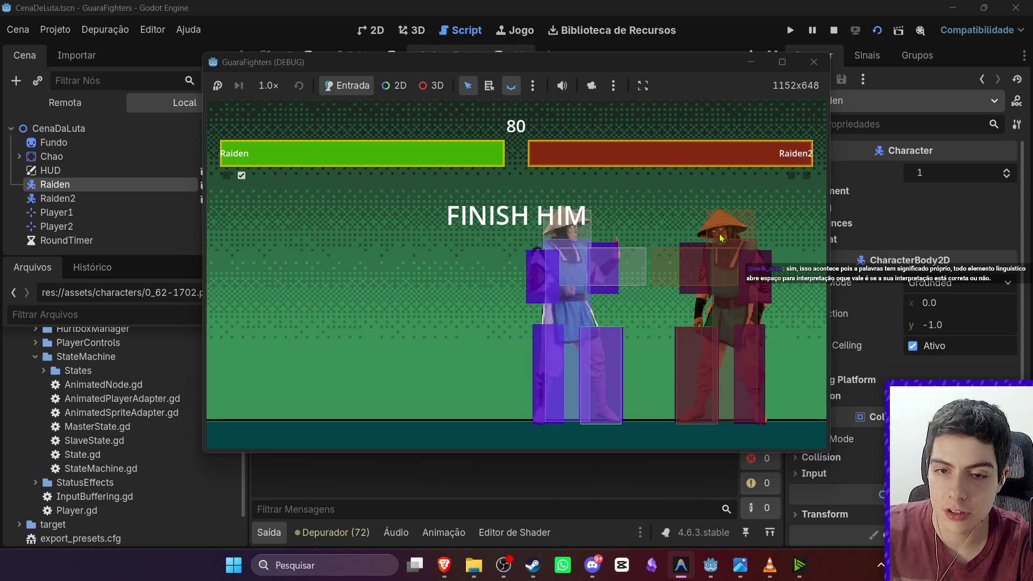
key("d")
key("j")
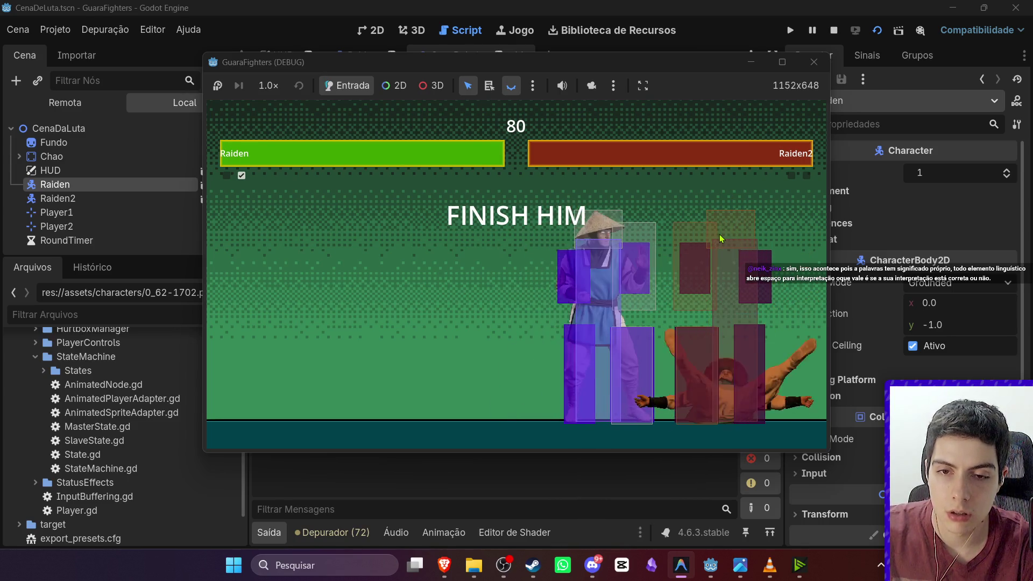
Restart the fight scene, throw a punch, and stop the game
left_click(878, 33)
left_click(878, 32)
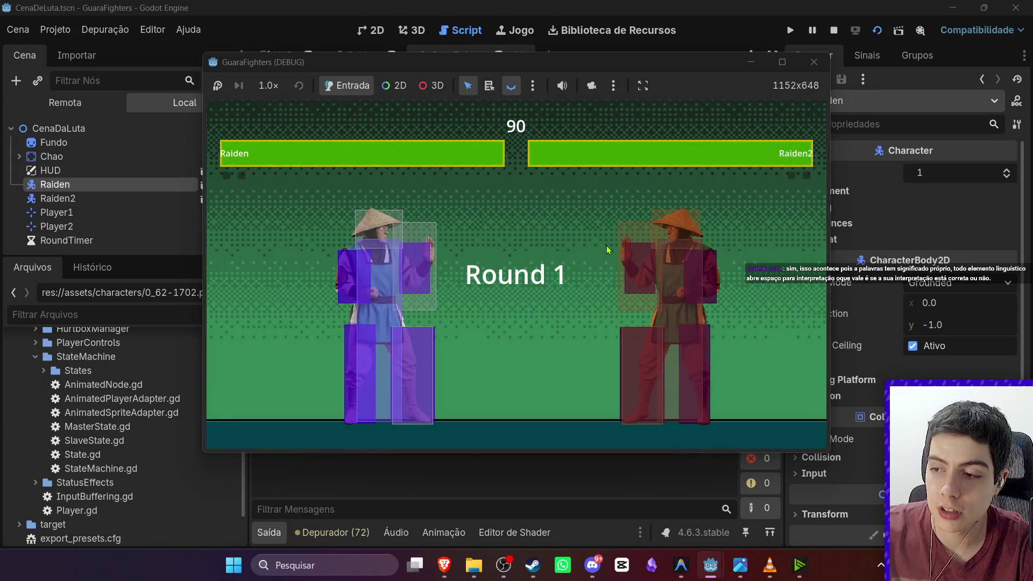
key("j")
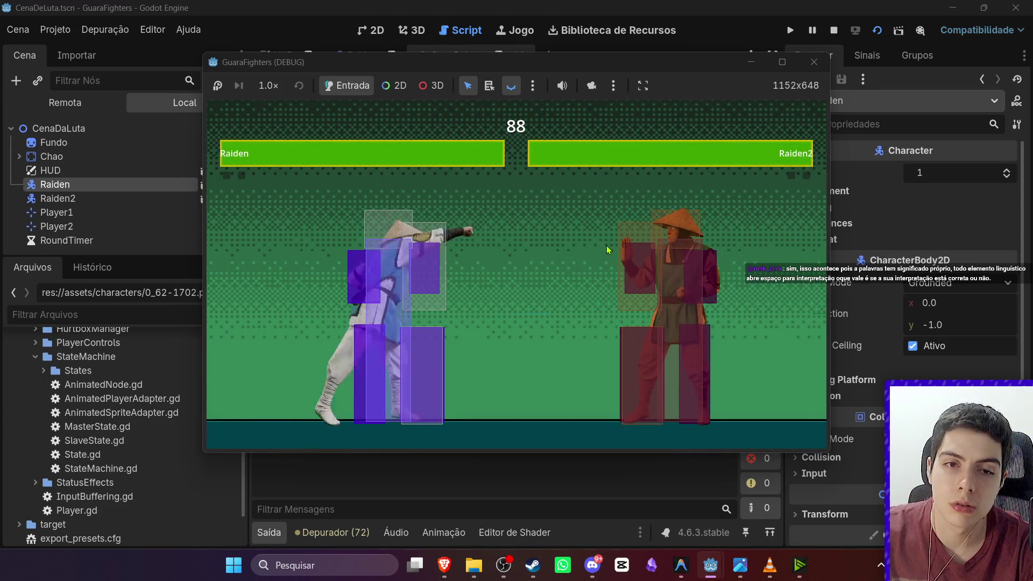
left_click(833, 31)
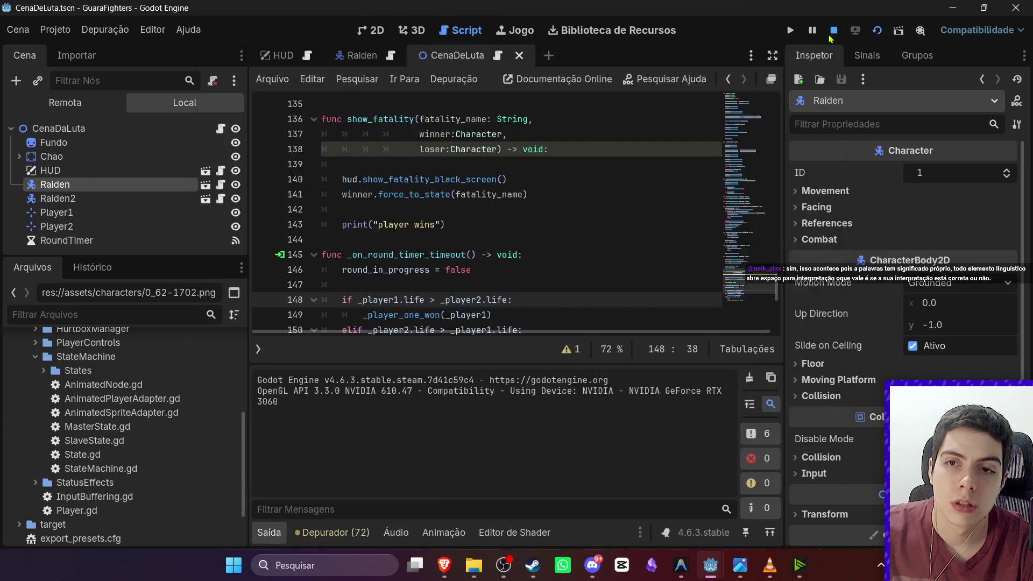
Open the Raiden scene and the Walk state's script from its StateMachine
left_click(206, 162)
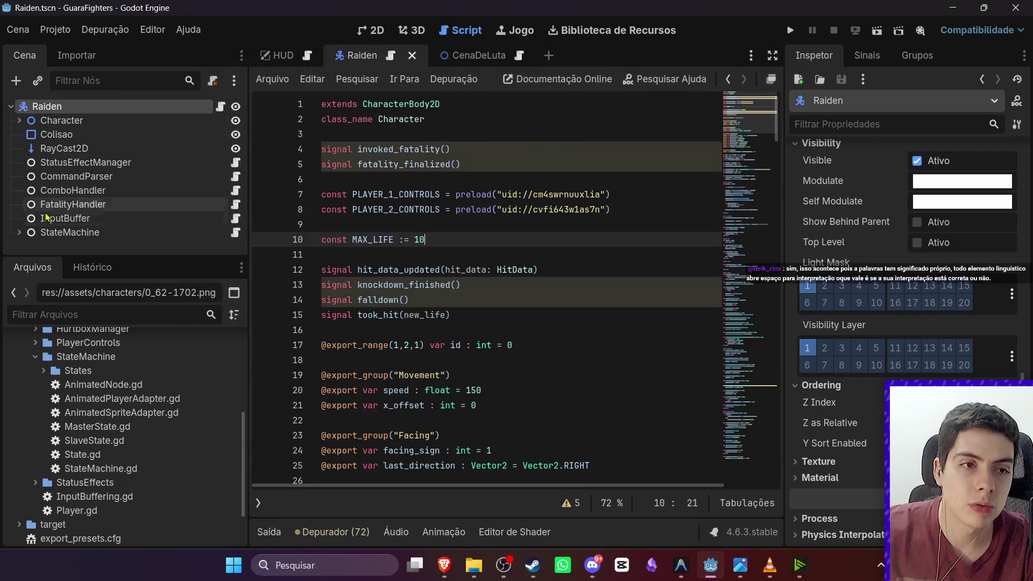
scroll(143, 467, "up", 5)
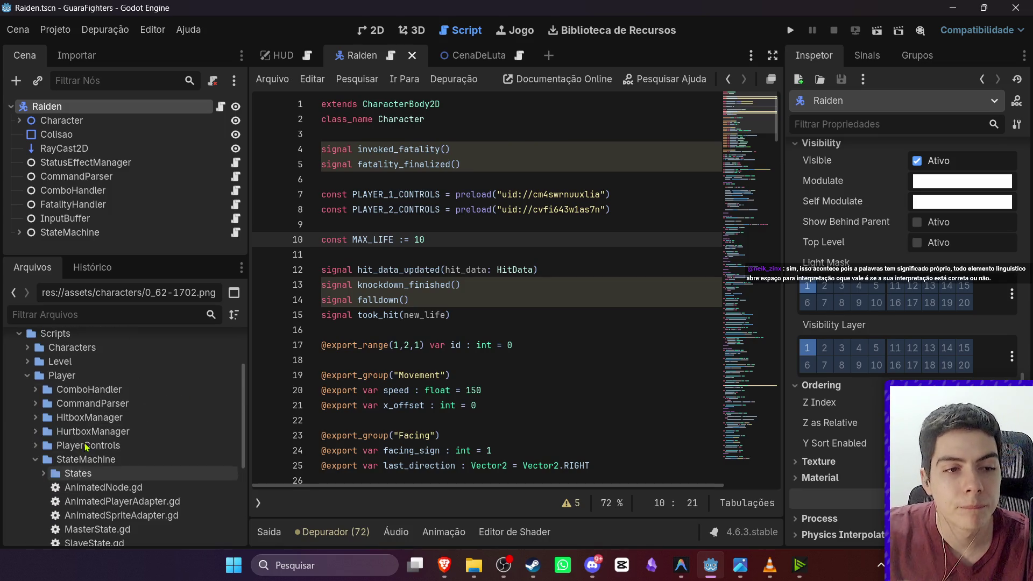
left_click(28, 364)
left_click(19, 232)
scroll(143, 237, "down", 3)
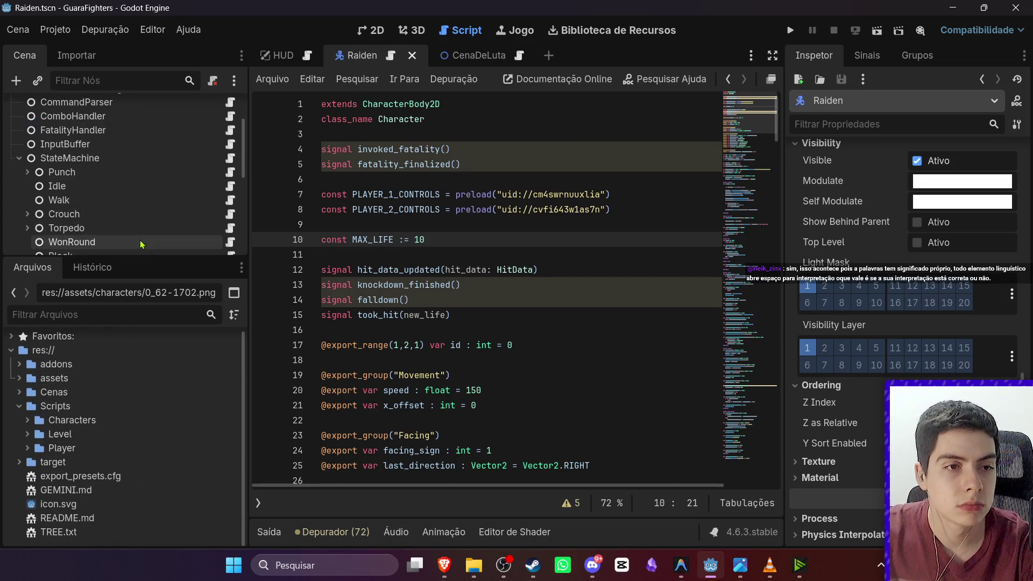
left_click(235, 204)
scroll(450, 232, "up", 5)
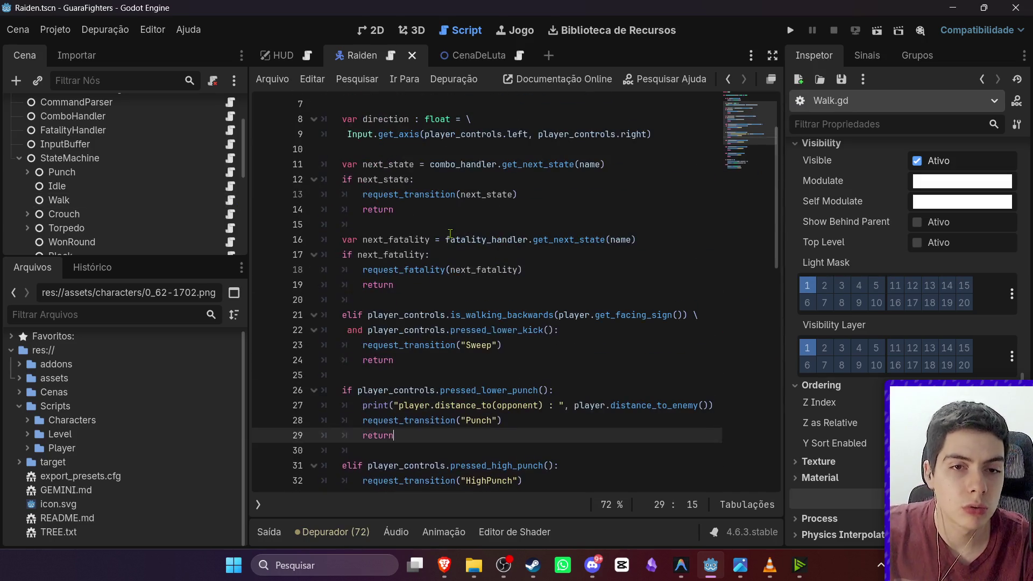
scroll(451, 233, "up", 2)
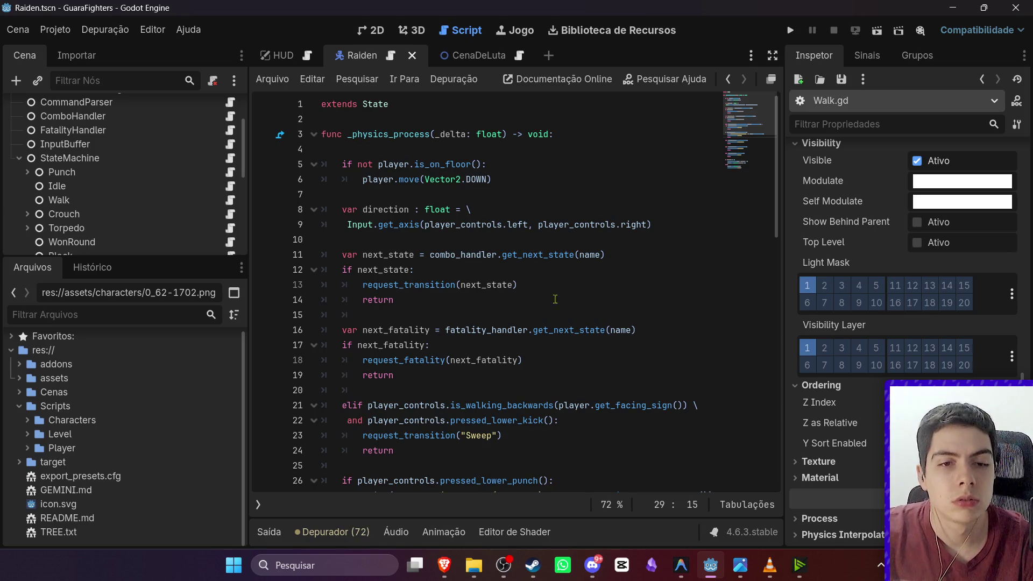
Add print("next fatality: ", next_fatality) under the next_fatality check and save Walk.gd
left_click(564, 345)
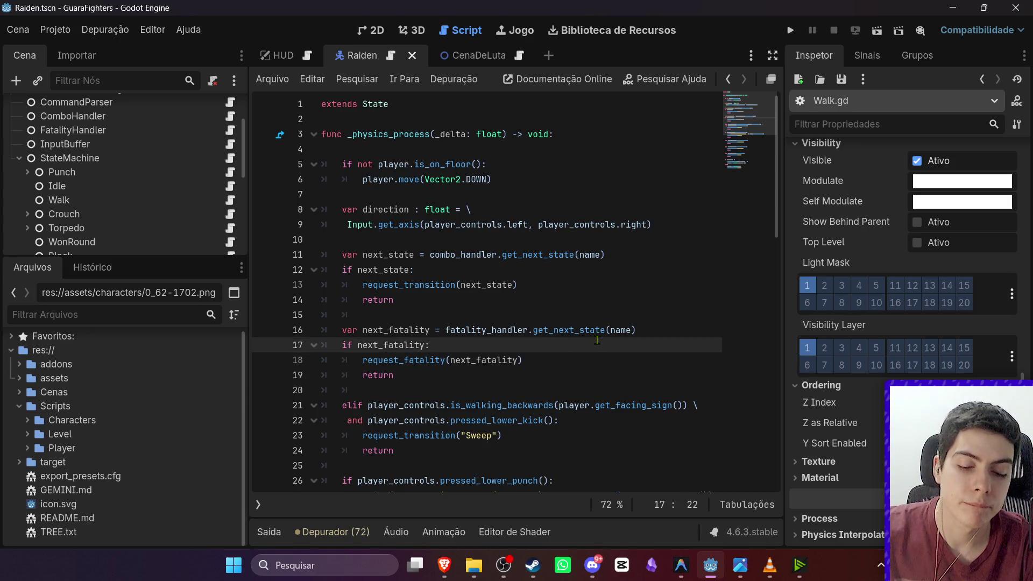
key("Return")
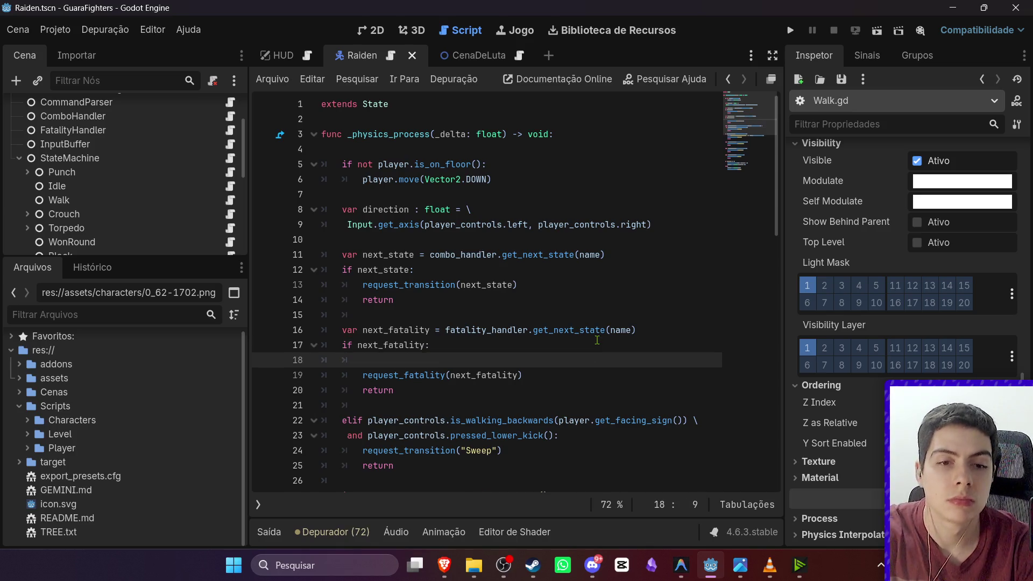
type("nt(\"next f")
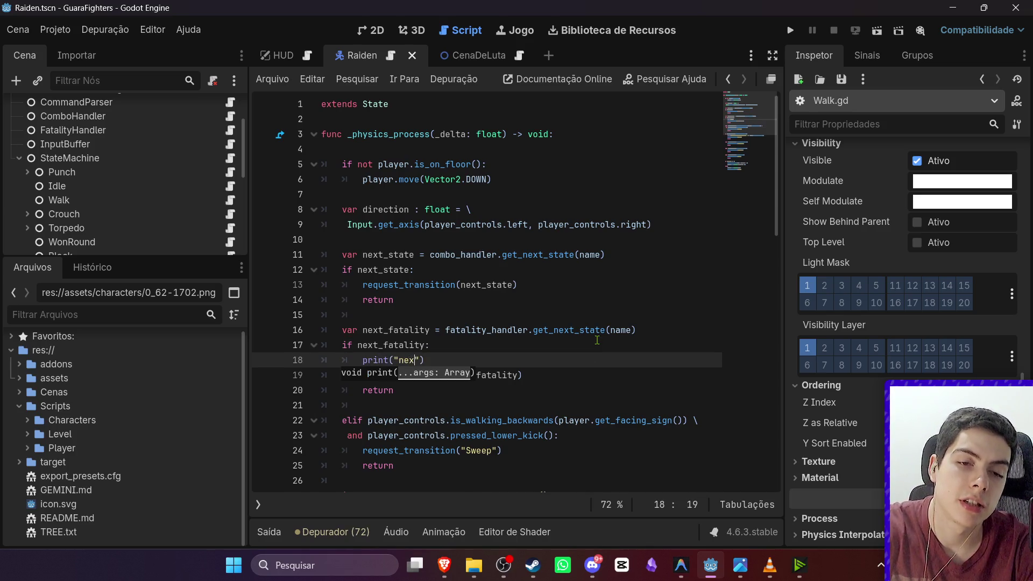
type("atality: \", n")
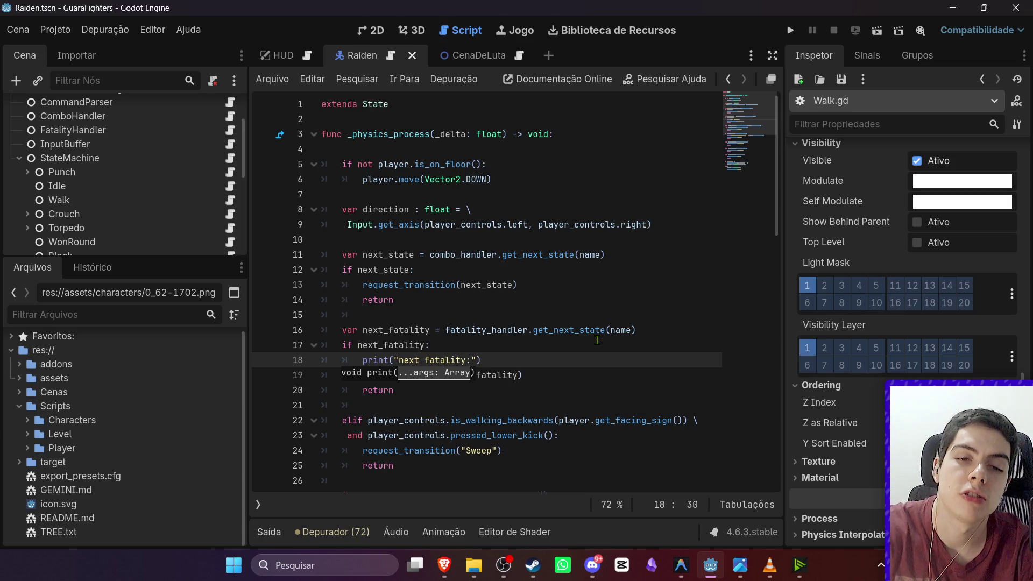
type("ext")
key("Return")
key("ctrl+s")
key("Up")
left_click(474, 55)
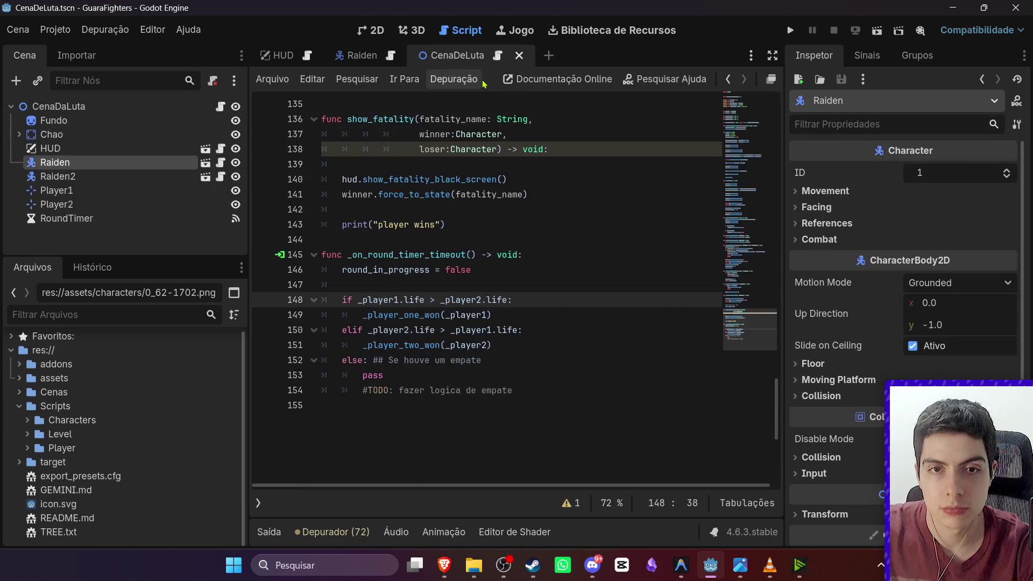
Run the fight scene, win round 1, and hit Raiden2 into FINISH HIM in round 2
left_click(877, 30)
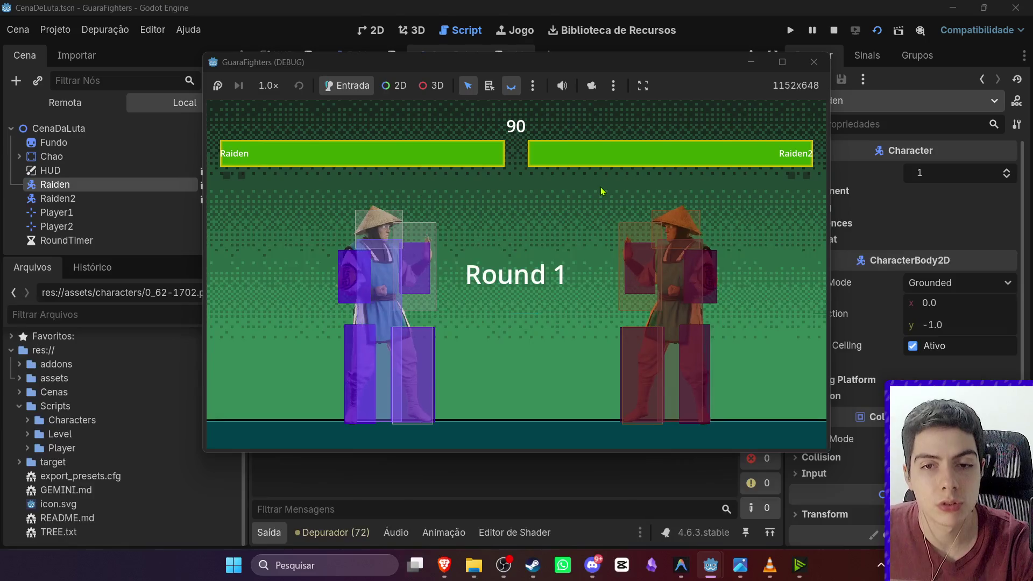
key("d")
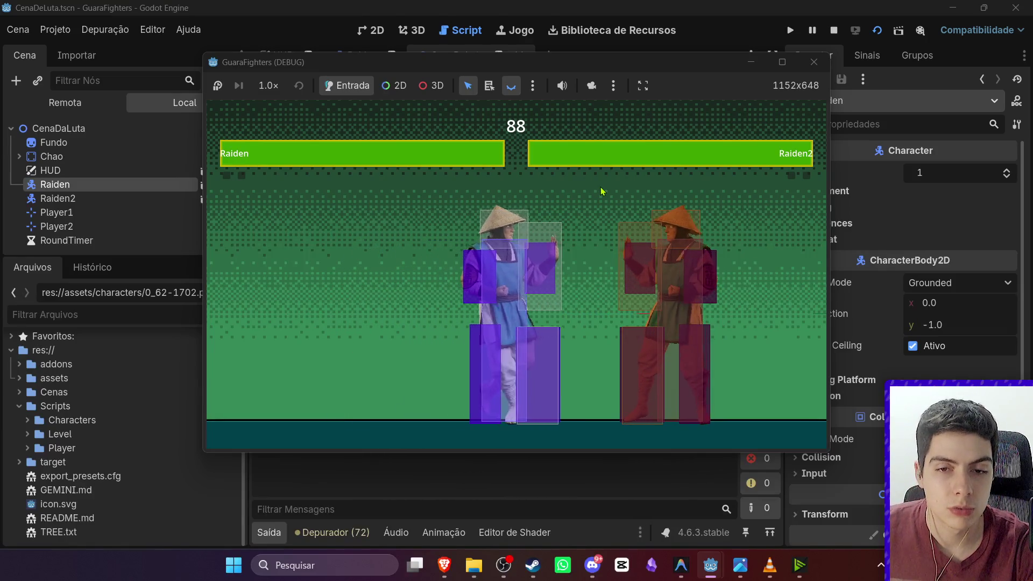
key("j")
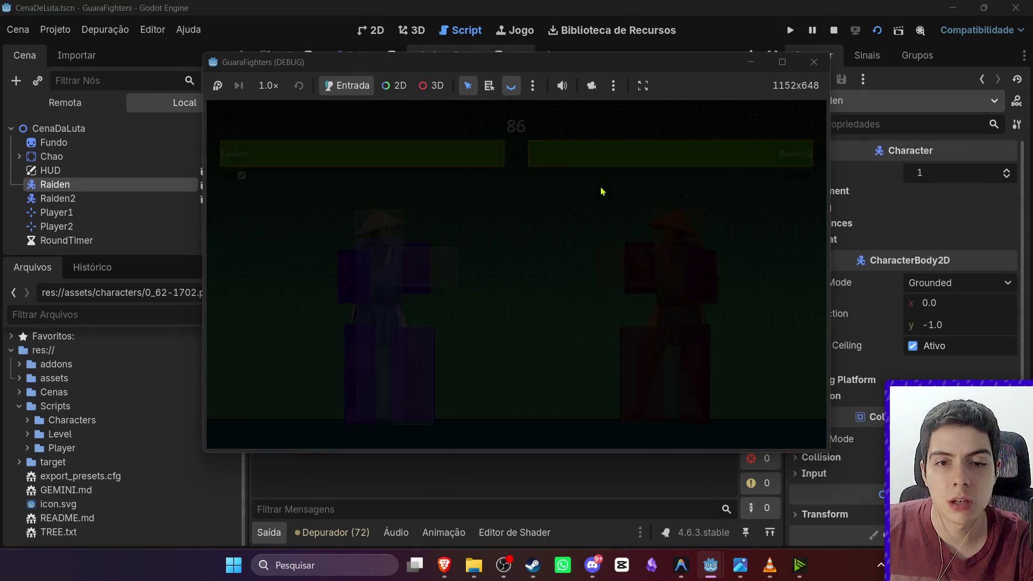
key("d")
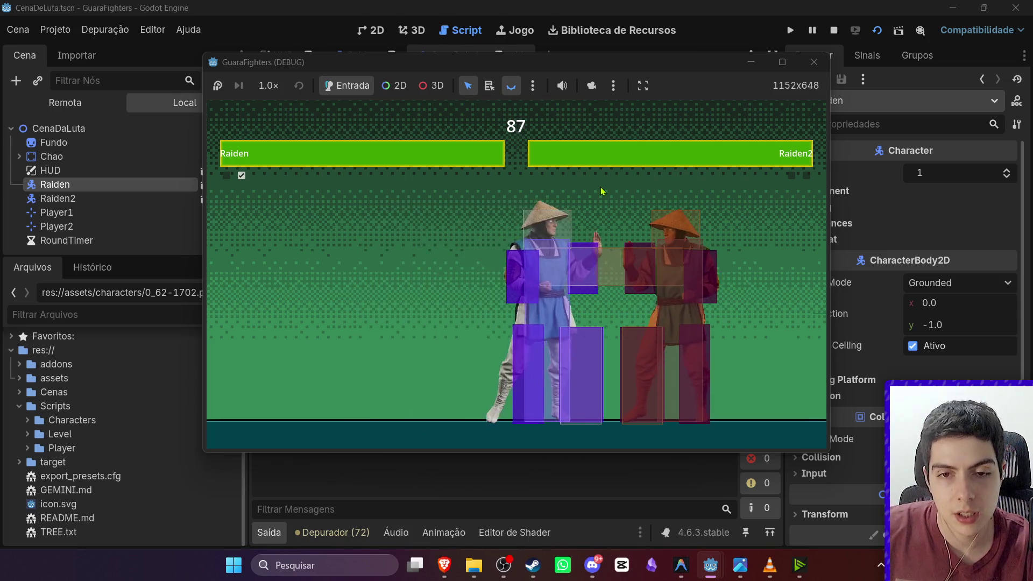
key("j")
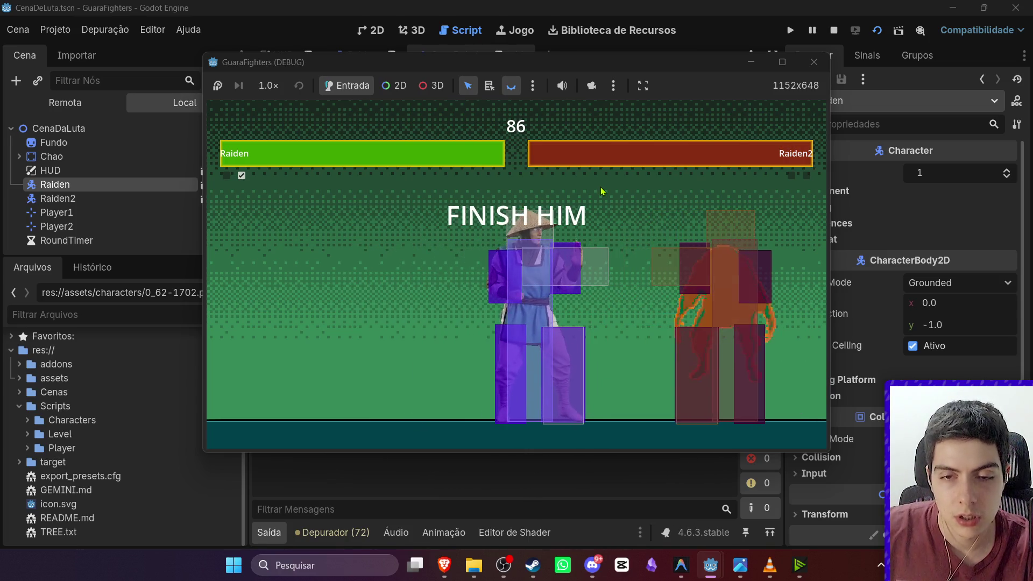
Close in on the dazed Raiden2, move the game window to read the output, and stop
key("d")
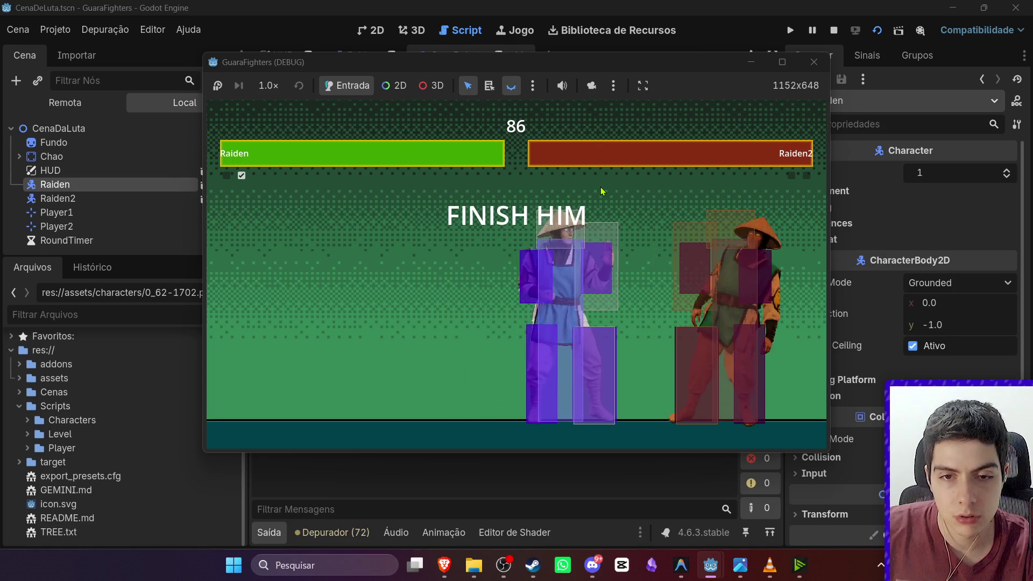
key("d")
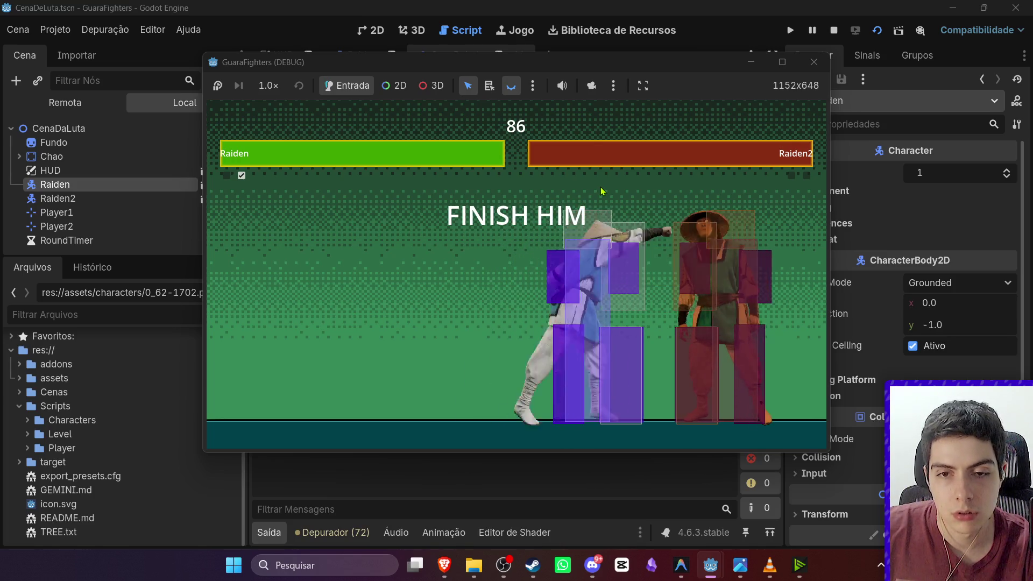
mouse_move(585, 62)
left_mouse_down()
mouse_move(757, 48)
mouse_move(872, 58)
mouse_move(839, 68)
left_mouse_up()
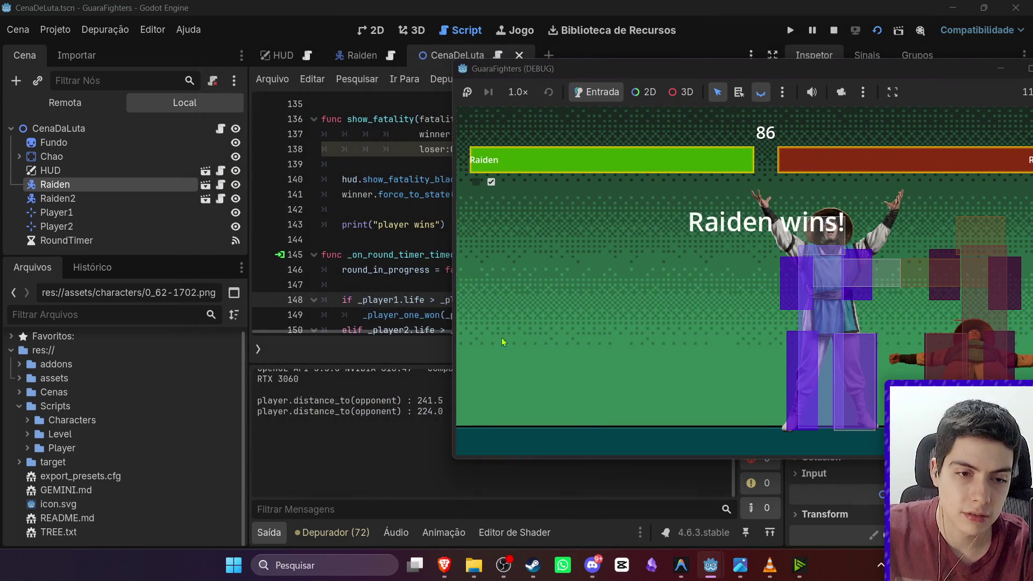
left_click(834, 31)
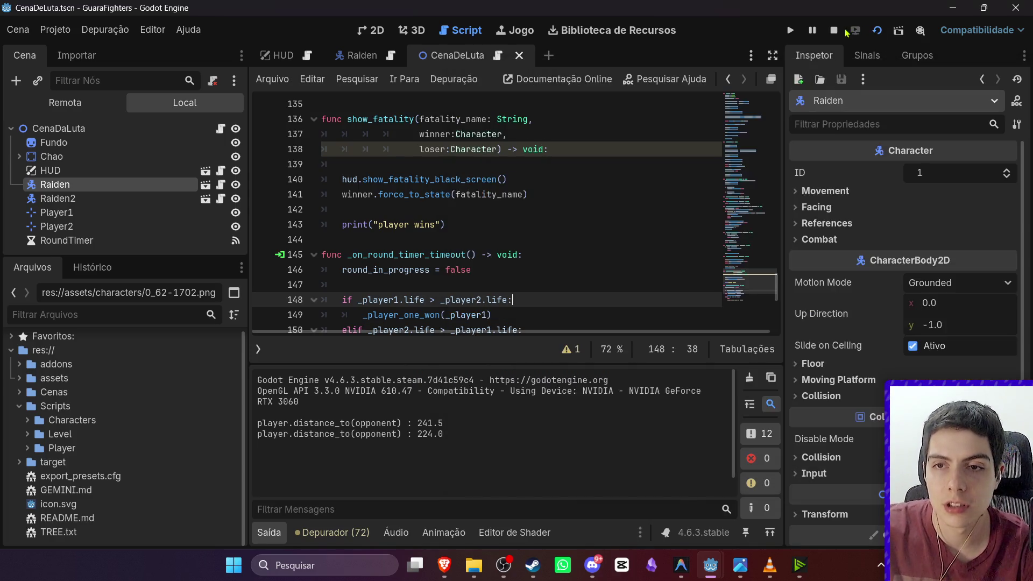
In the Raiden scene, inspect CommandParser's command sequence 2 and enlarge the scene tree
left_click(353, 54)
left_click(154, 190)
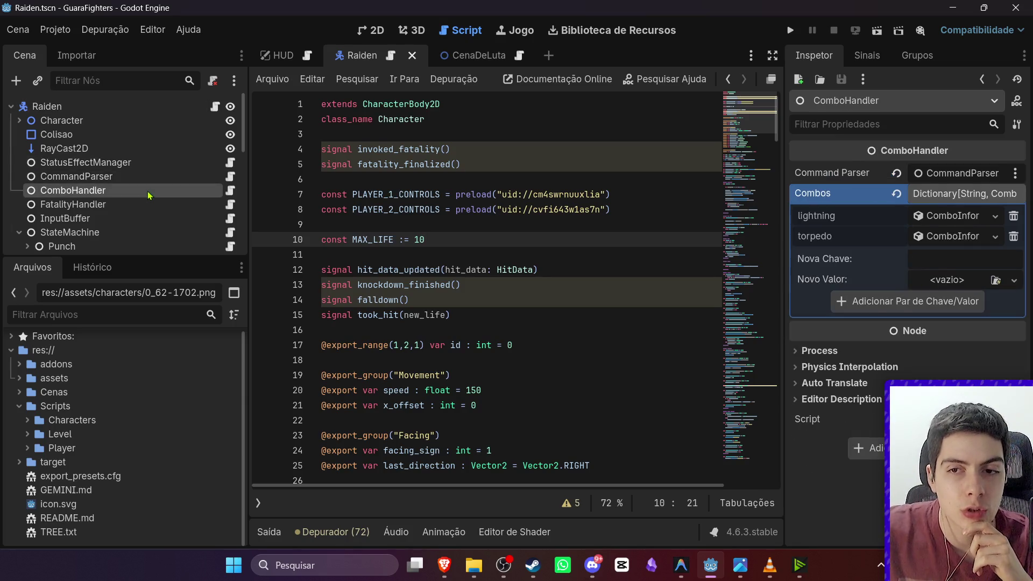
left_click(155, 176)
left_click(960, 258)
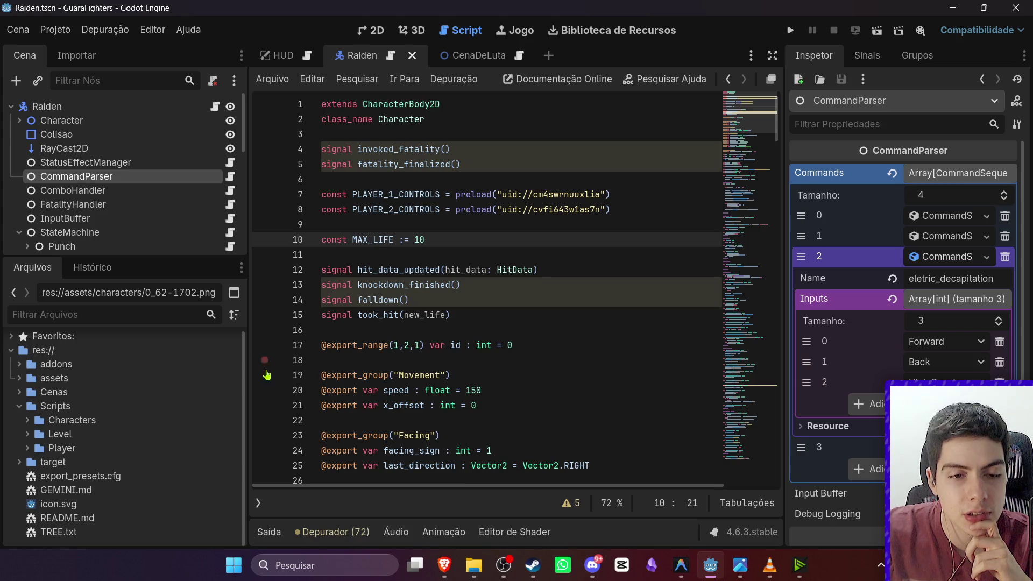
left_click(264, 533)
left_click(264, 532)
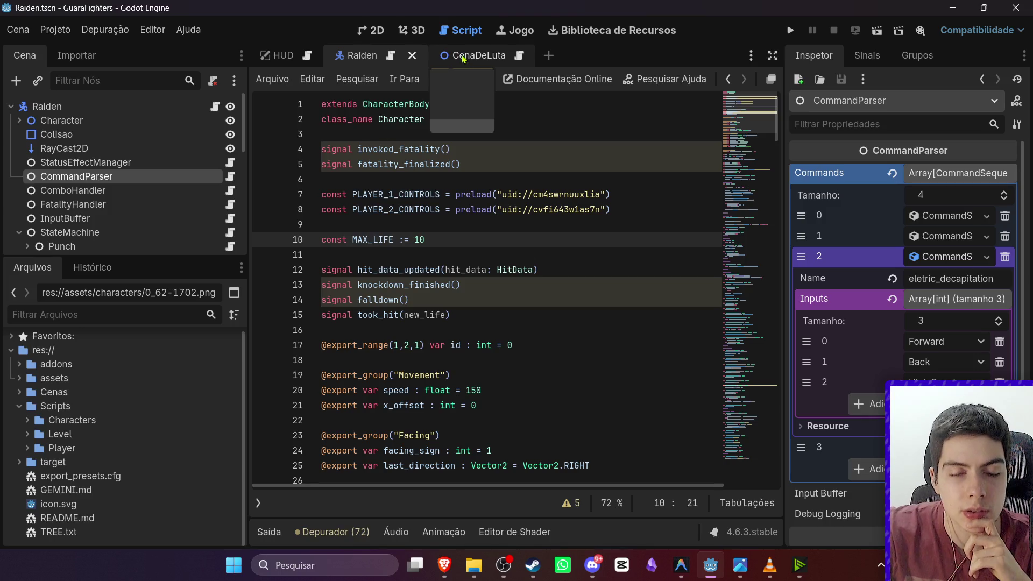
left_click_drag(160, 258, 160, 386)
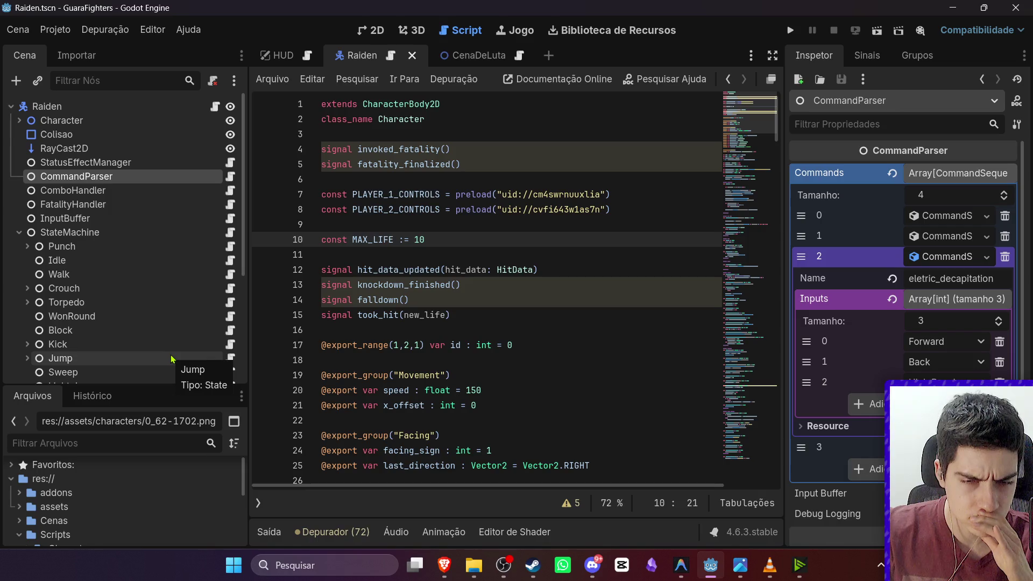
View FatalityHandler's eletric_decapitation combo with allowed states Walk, Idle and HighPunch, then collapse it
left_click(99, 204)
left_click(928, 217)
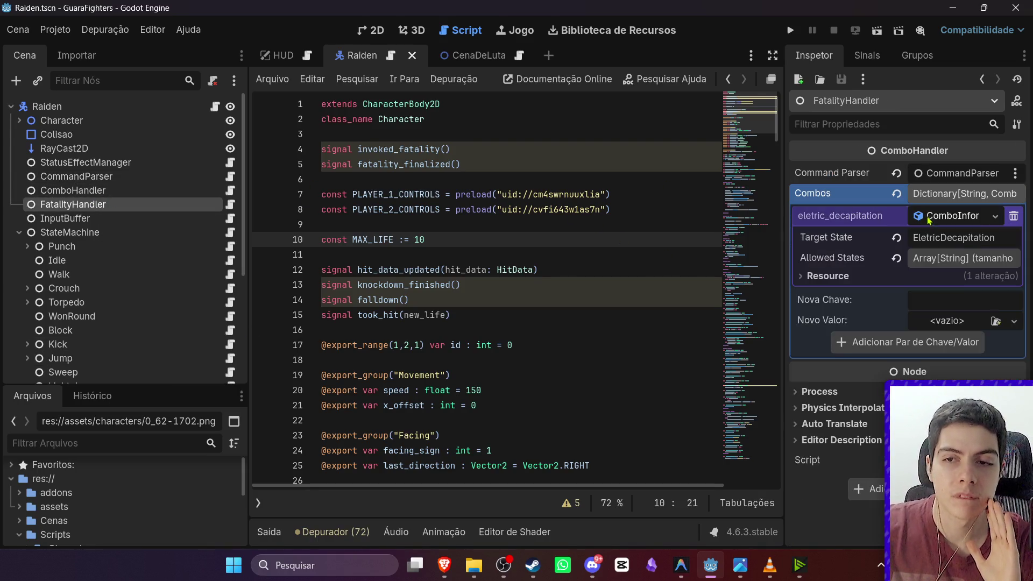
left_click(937, 259)
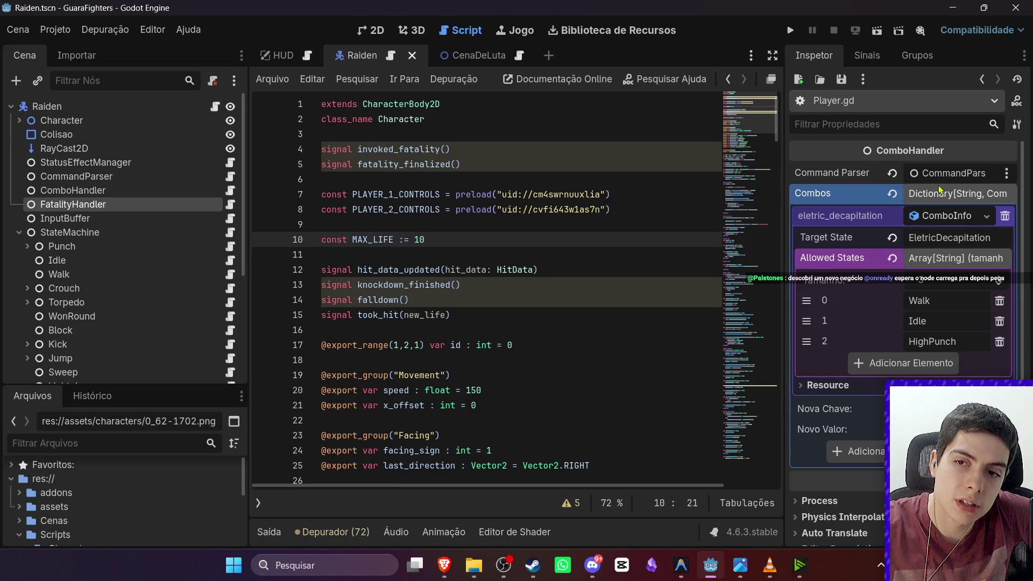
left_click(956, 201)
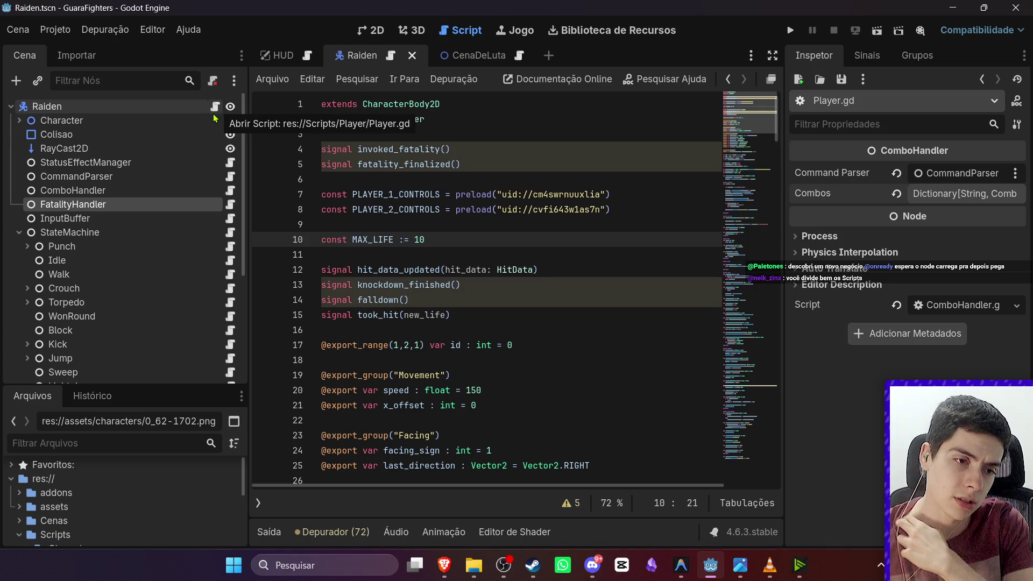
key("ctrl+Tab")
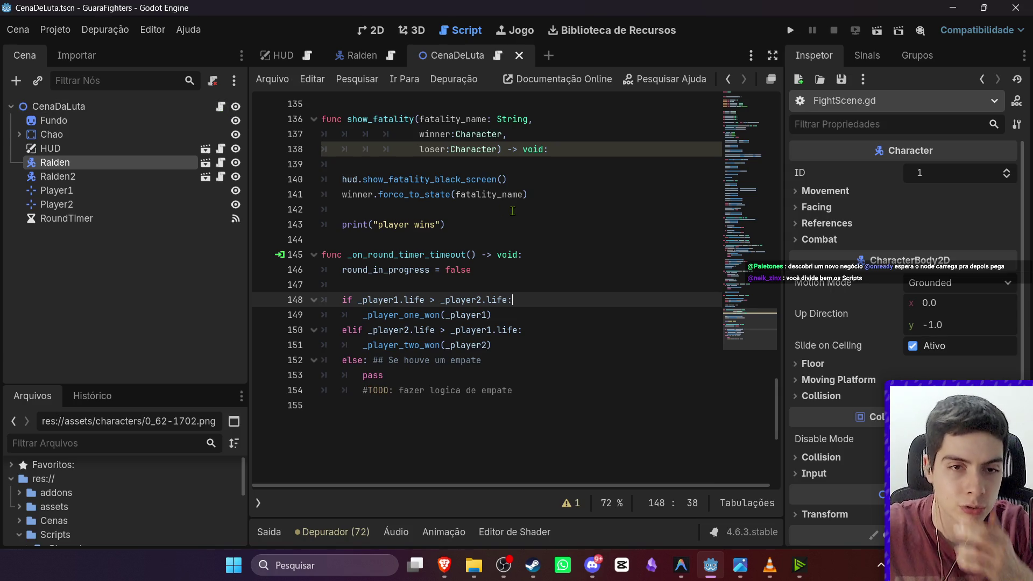
Scroll through the CenaDeLuta FightScene.gd victory and scoring code
scroll(515, 221, "up", 1)
scroll(514, 221, "up", 3)
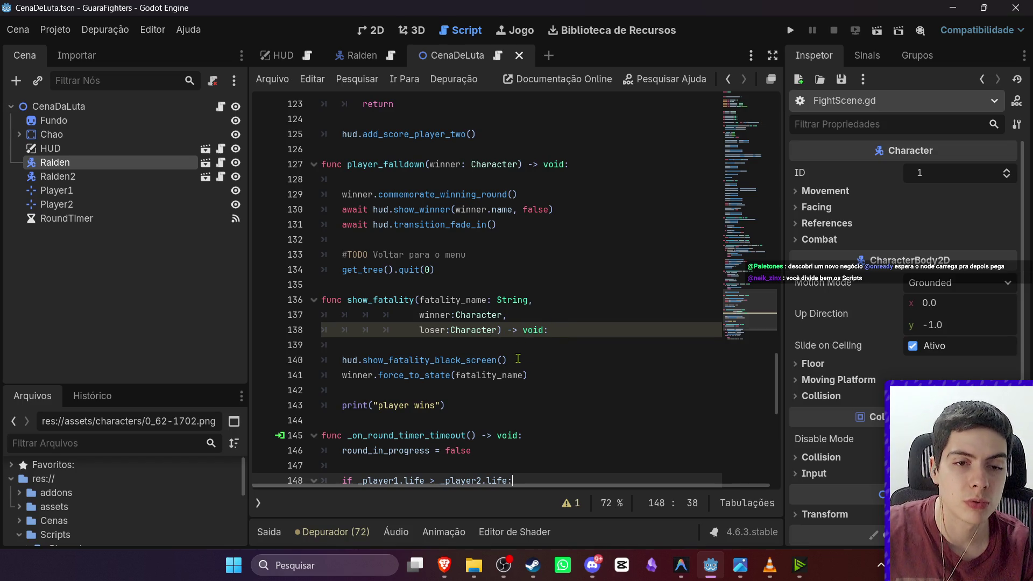
scroll(518, 359, "up", 10)
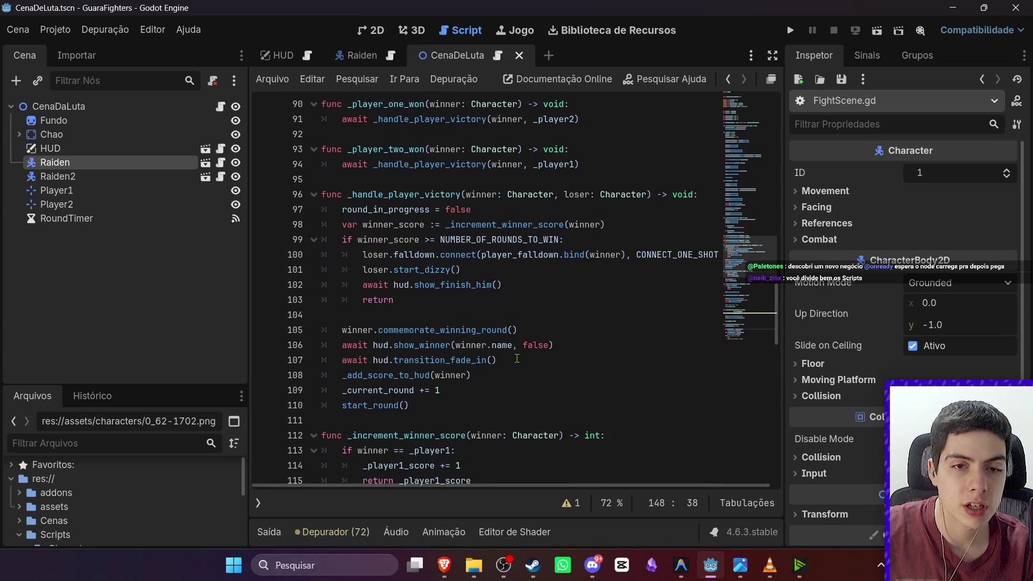
scroll(453, 278, "down", 3)
scroll(455, 275, "up", 4)
scroll(455, 276, "up", 7)
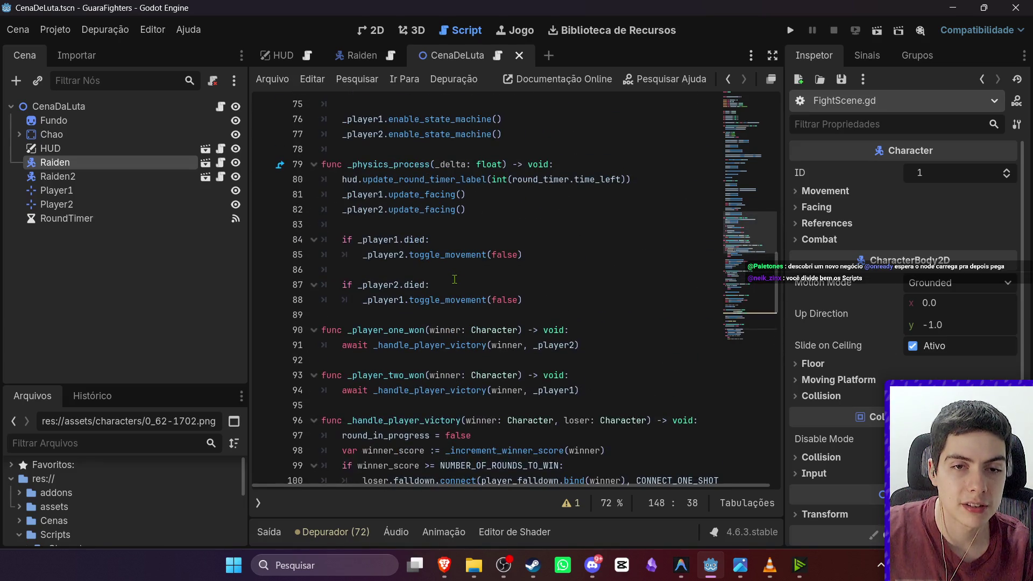
scroll(455, 285, "down", 6)
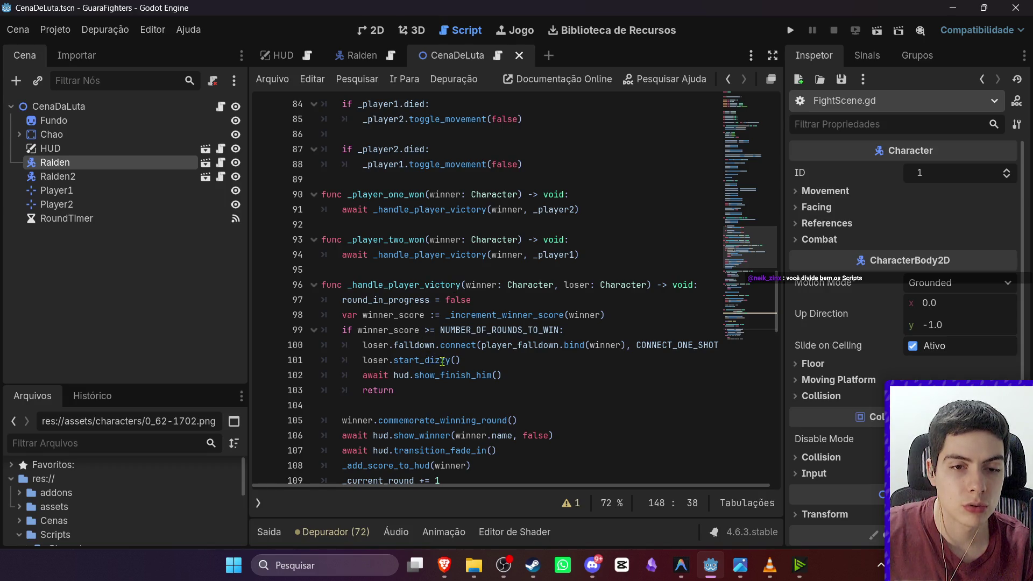
scroll(444, 373, "down", 2)
scroll(444, 373, "down", 2)
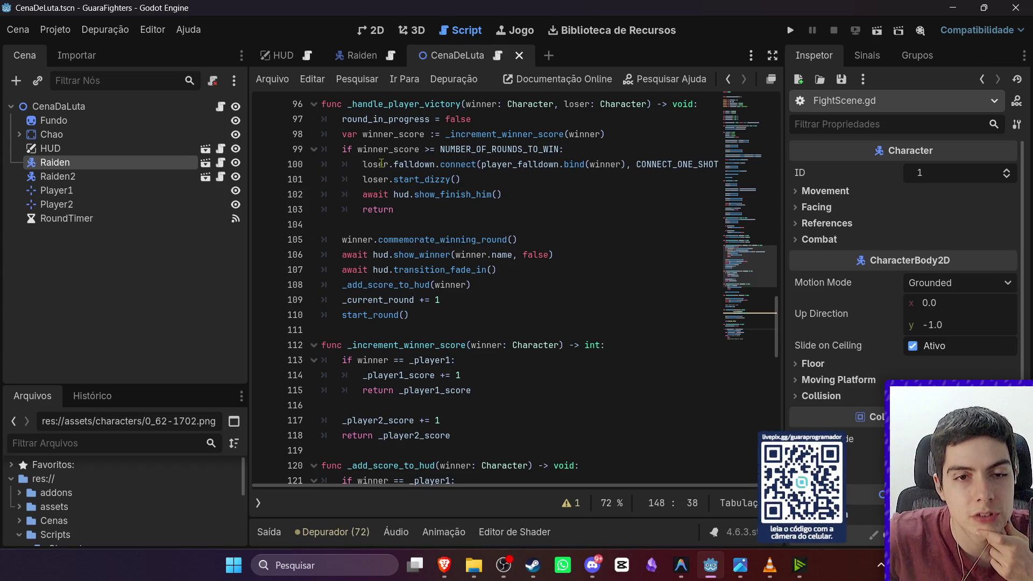
mouse_move(382, 164)
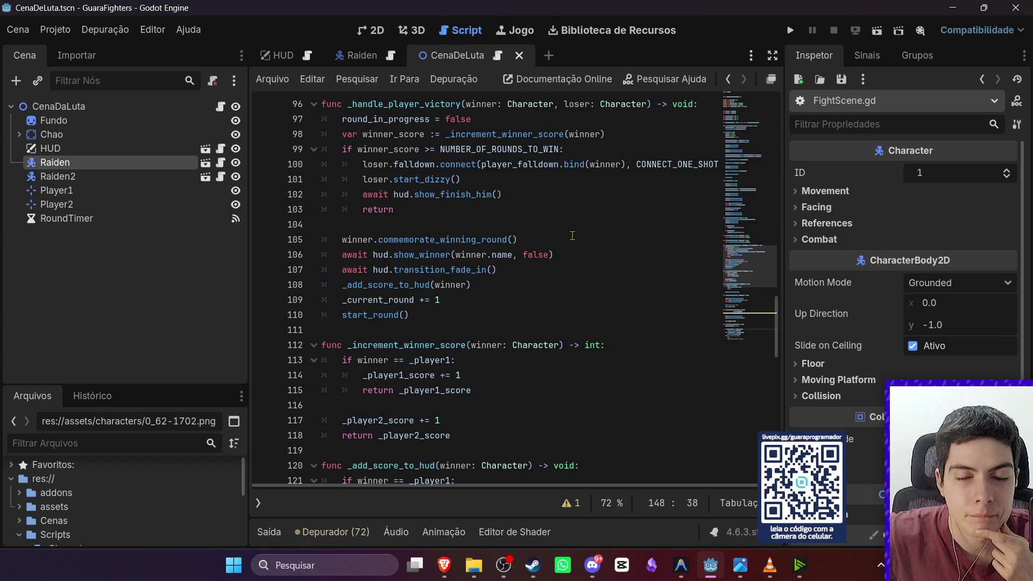
scroll(486, 484, "right", 1)
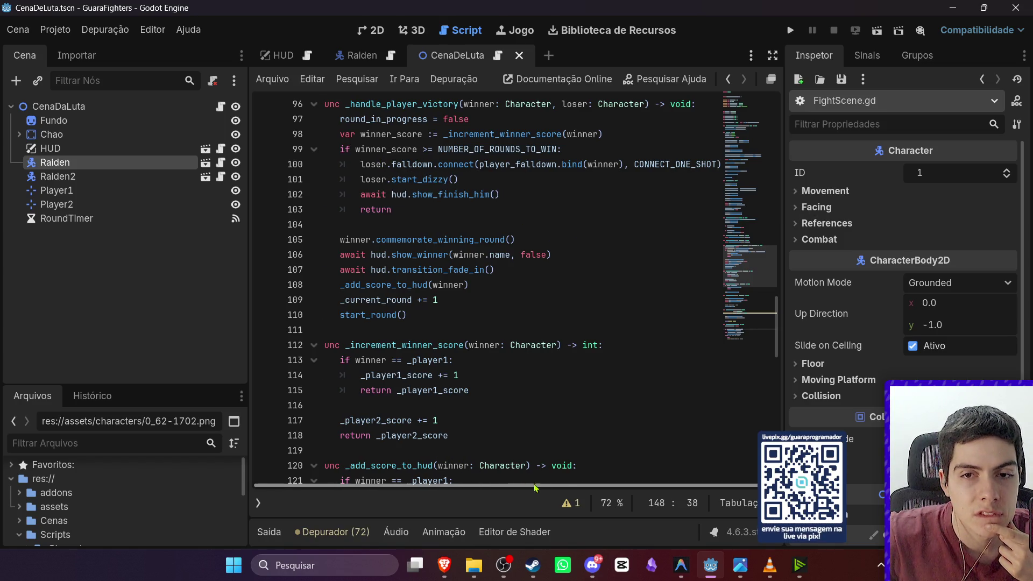
scroll(531, 487, "left", 1)
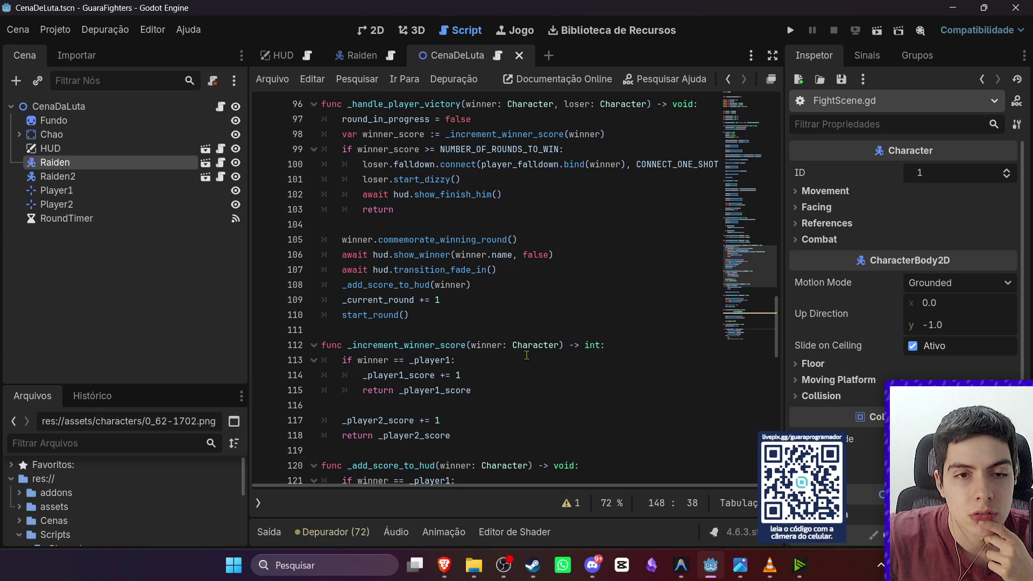
Select the show_fatality function name on line 136
scroll(500, 356, "down", 6)
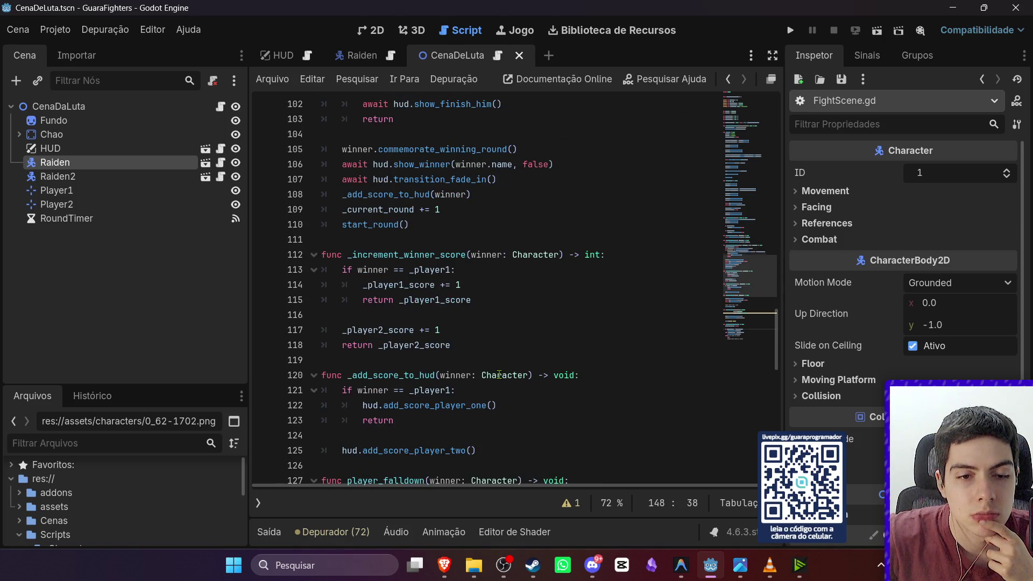
scroll(500, 375, "down", 2)
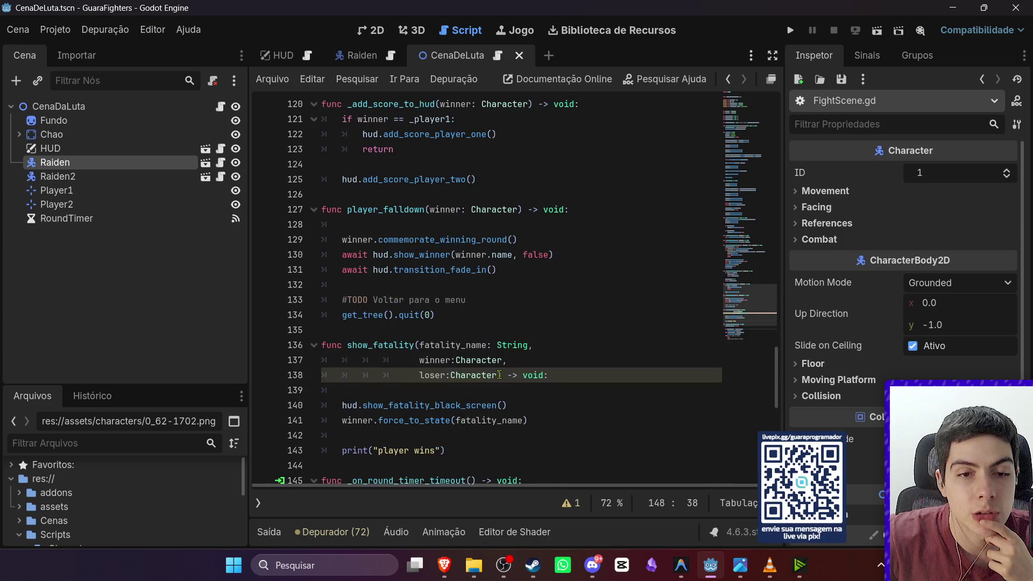
scroll(500, 375, "down", 1)
double_click(373, 299)
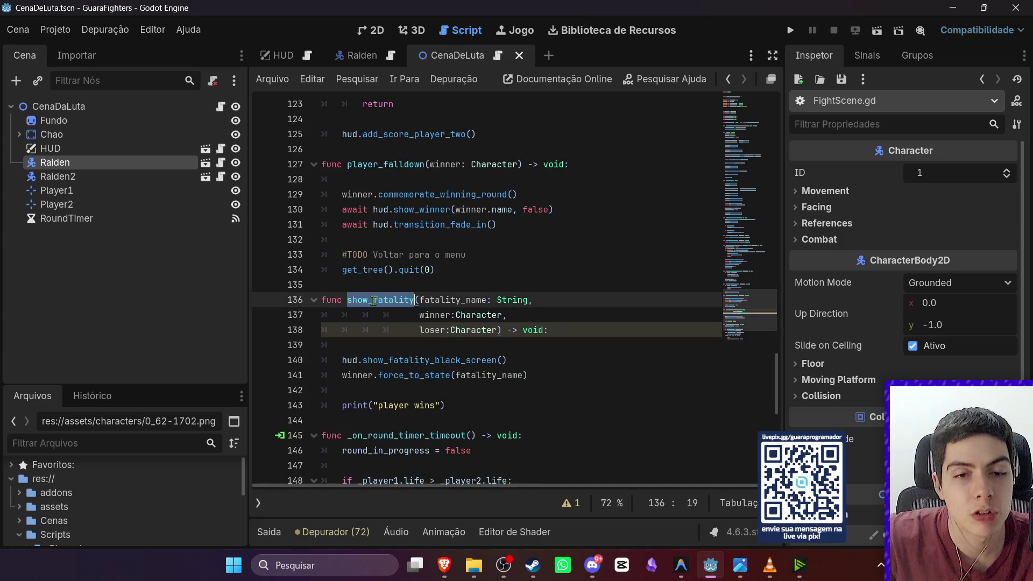
Search FightScene.gd for show_fatality and step through both matches
key("ctrl+f")
key("Return")
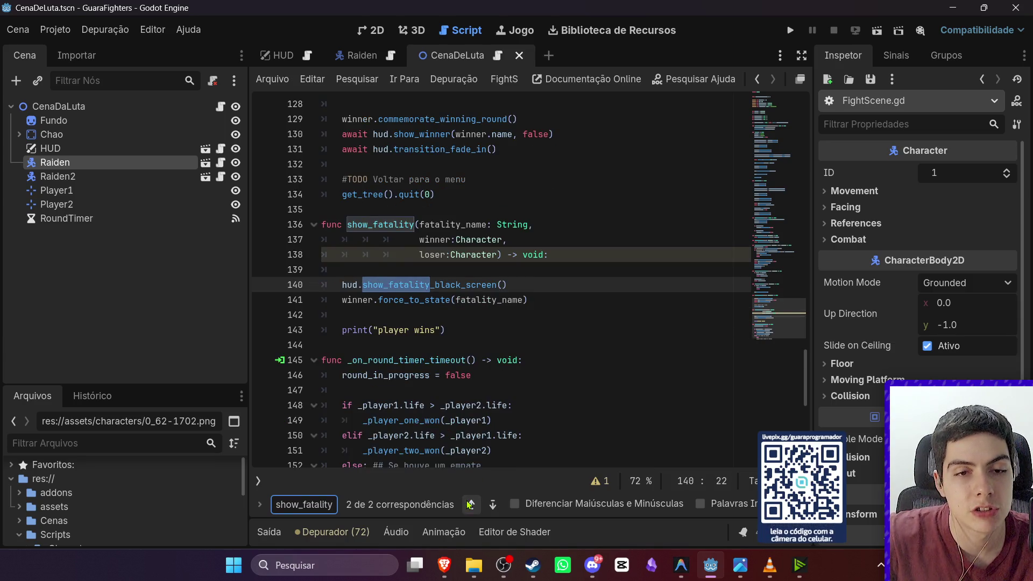
left_click(472, 504)
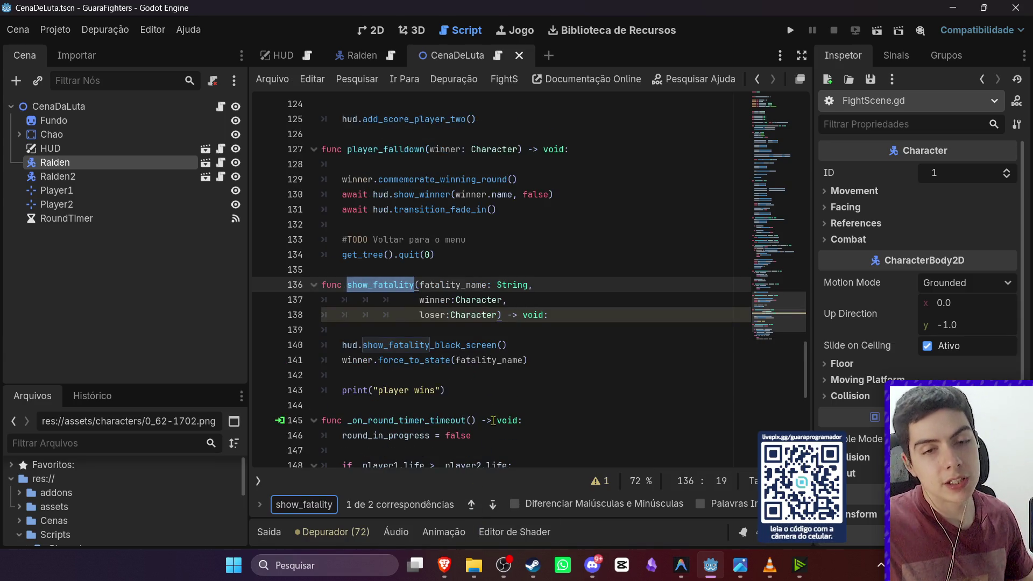
scroll(518, 357, "up", 7)
scroll(519, 357, "up", 4)
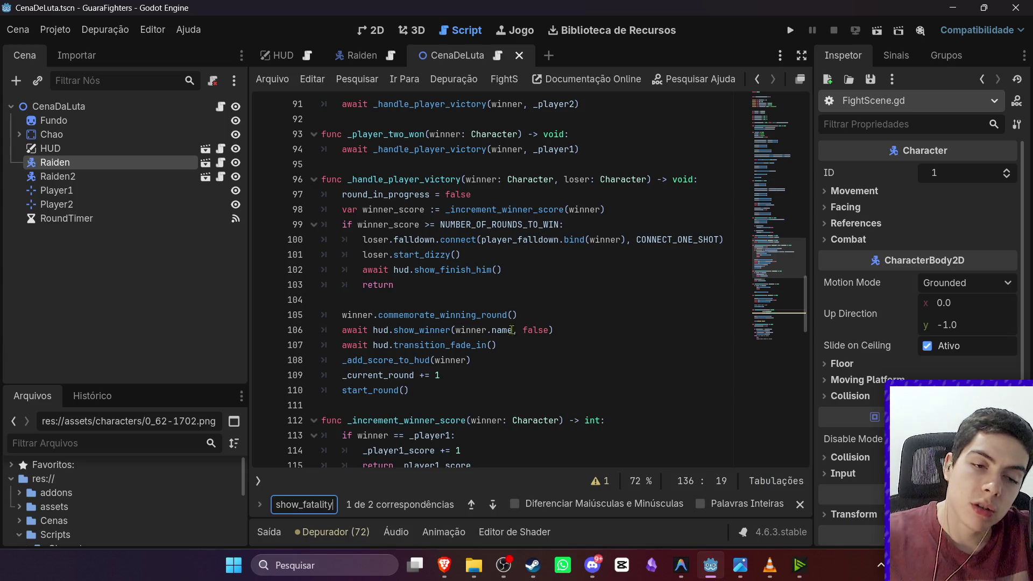
Select the winner.force_to_state(fatality_name) line following the black-screen call
scroll(511, 331, "down", 12)
left_click(528, 300)
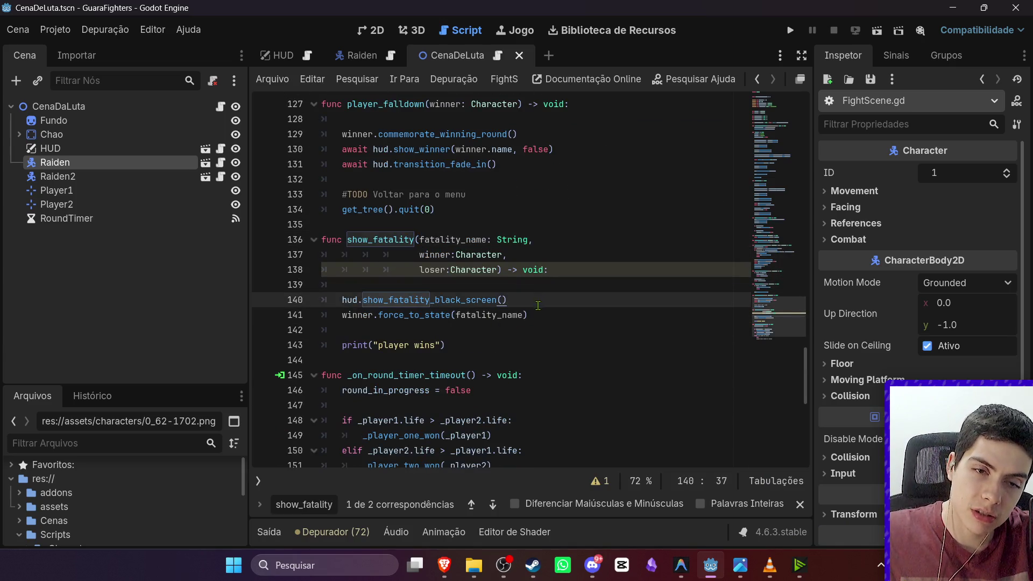
left_click_drag(533, 315, 331, 312)
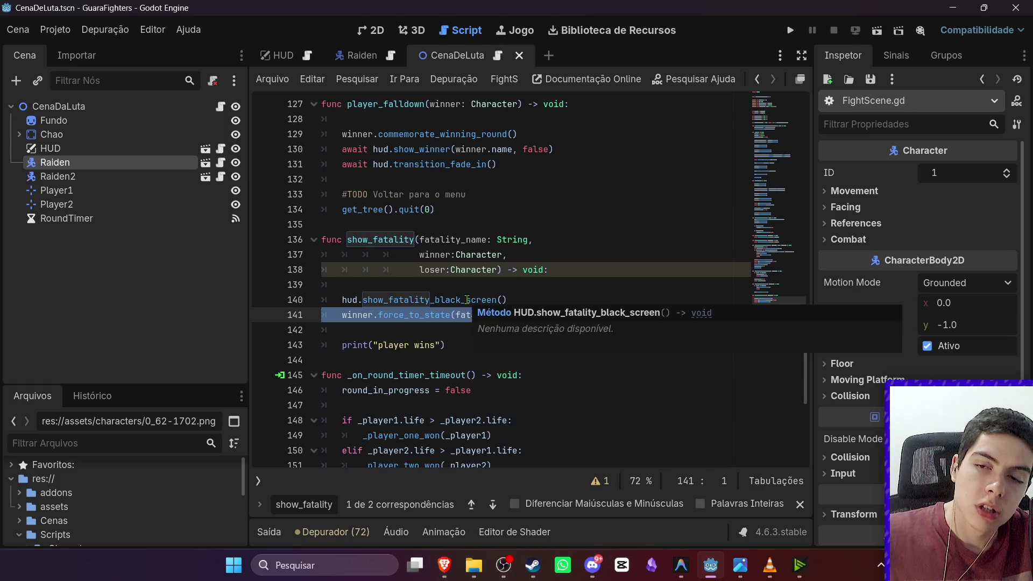
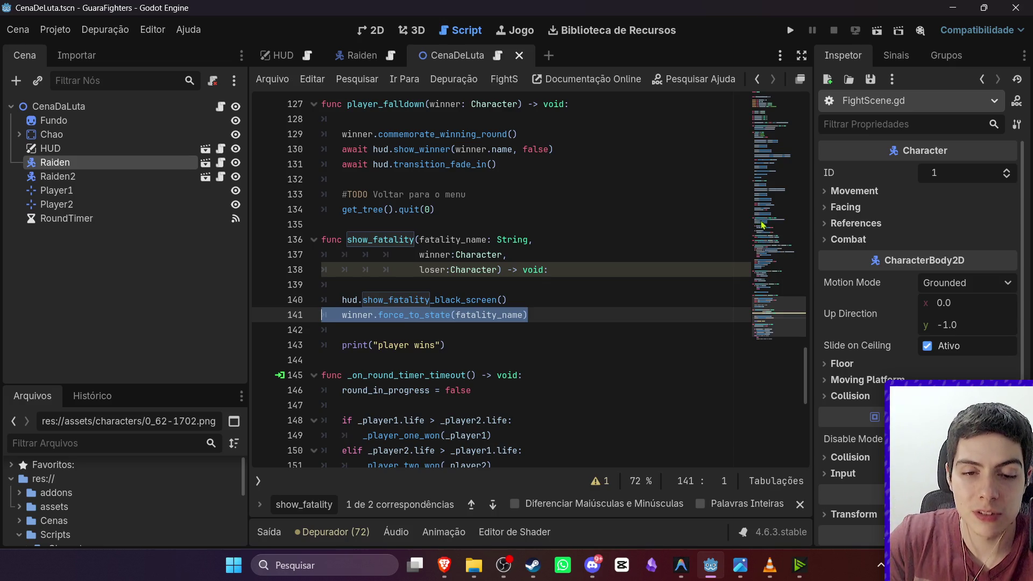
Look over show_fatality and the score functions in FightScene.gd, then switch to Raiden's Character script
scroll(773, 230, "down", 1)
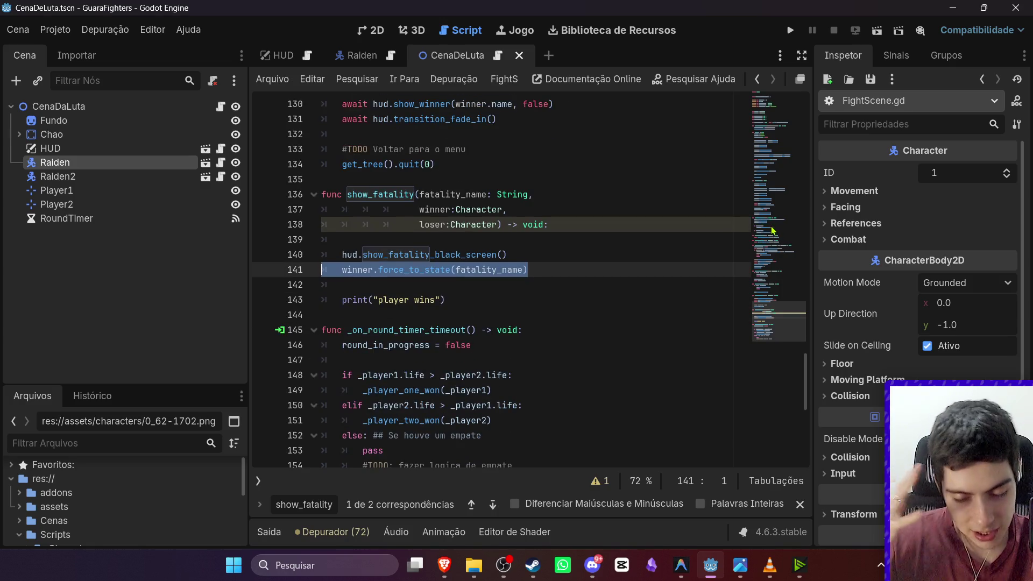
scroll(728, 231, "down", 2)
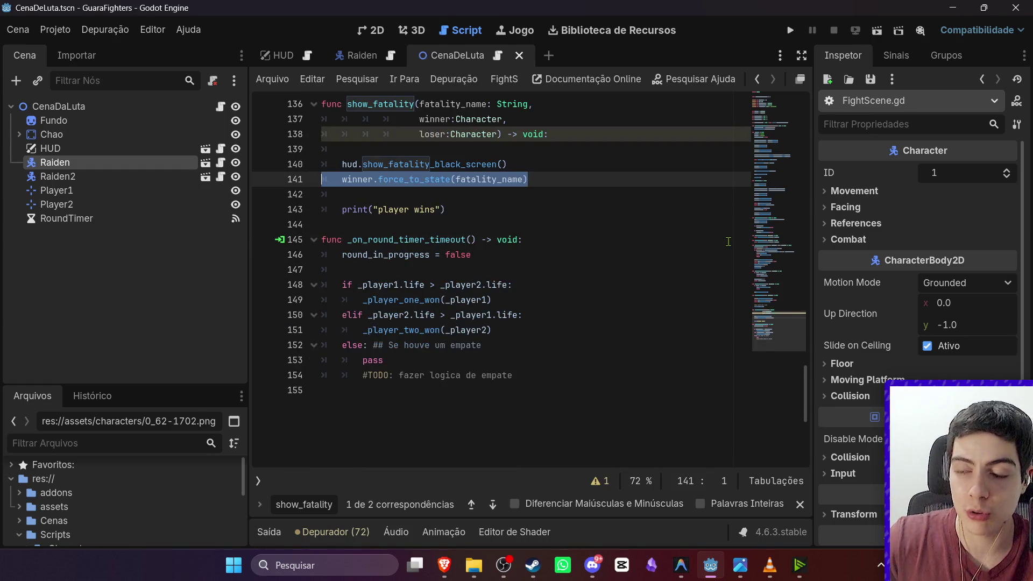
scroll(728, 240, "down", 1)
scroll(728, 234, "up", 4)
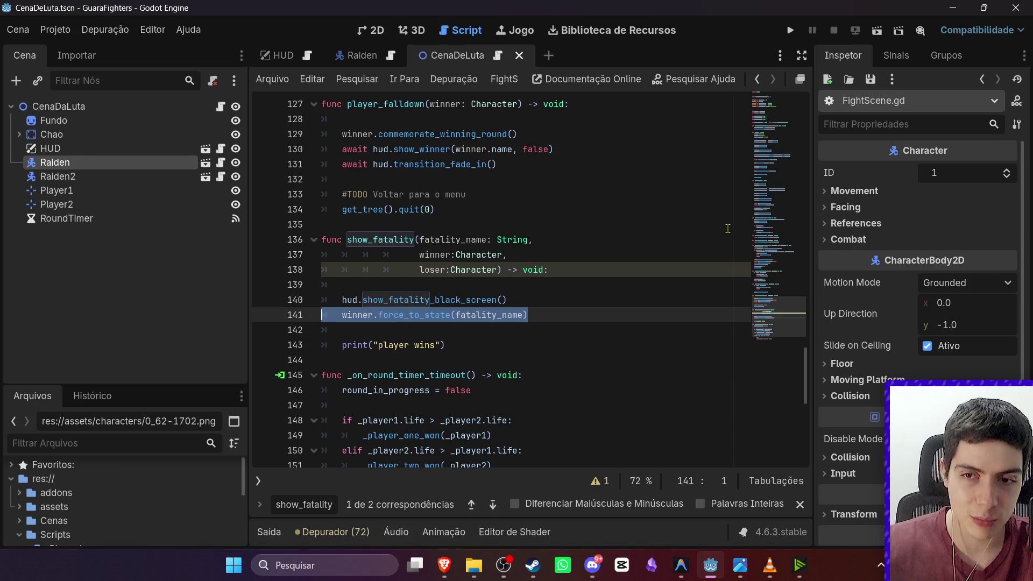
scroll(715, 268, "up", 6)
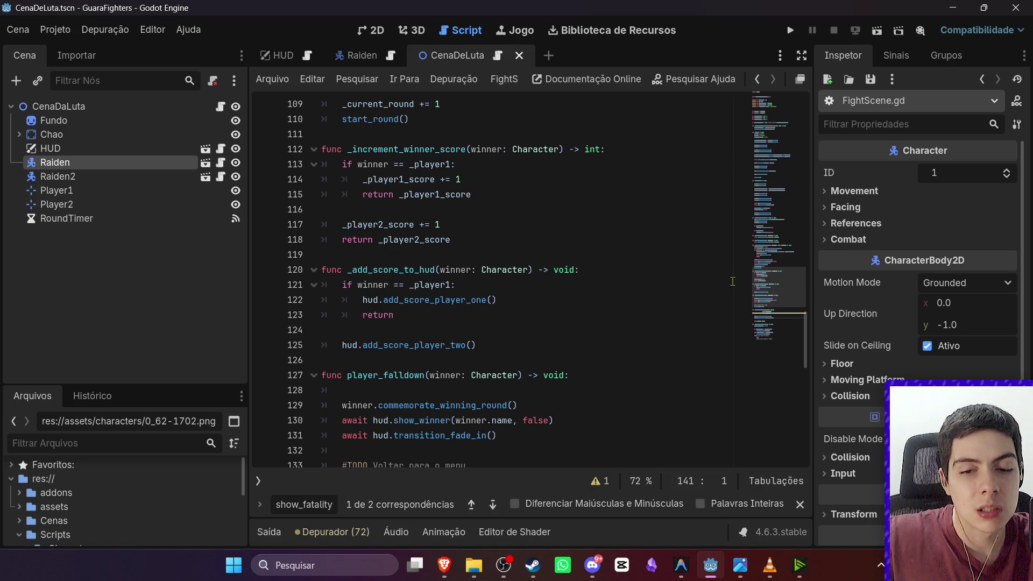
left_click(357, 56)
scroll(141, 350, "down", 5)
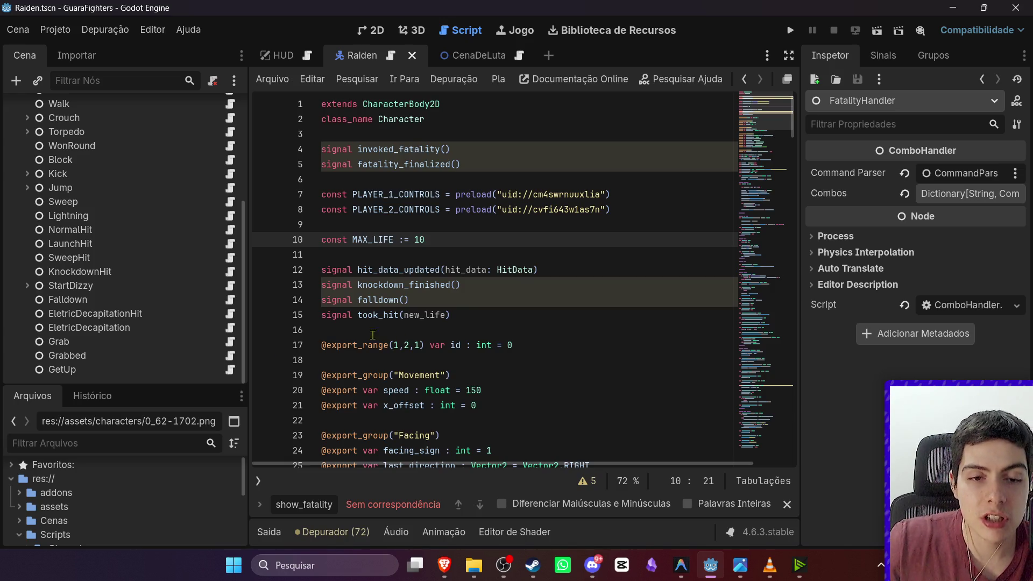
Scroll down through the Raiden Character script to review its code
scroll(537, 317, "down", 10)
scroll(537, 317, "down", 18)
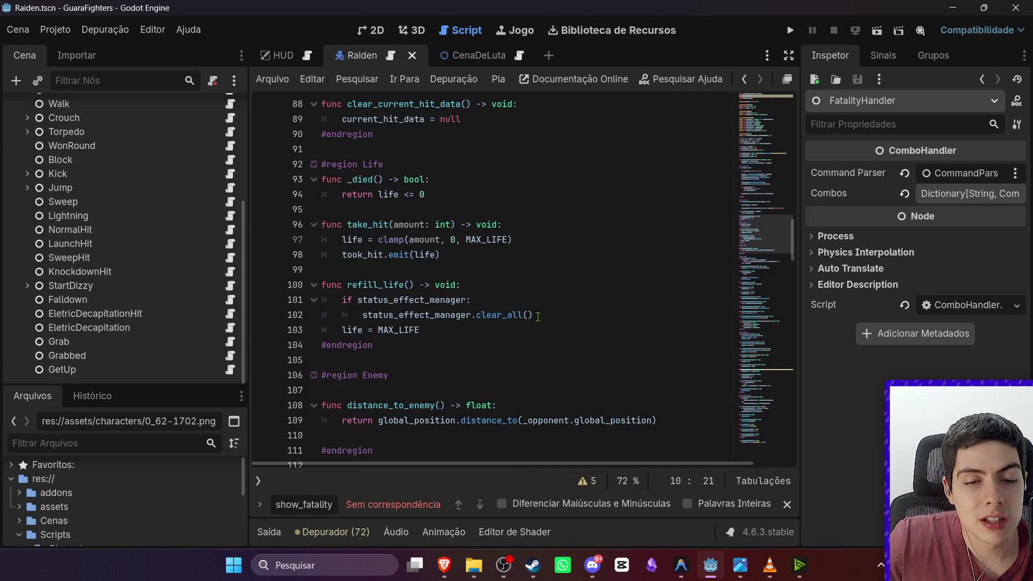
scroll(538, 317, "down", 3)
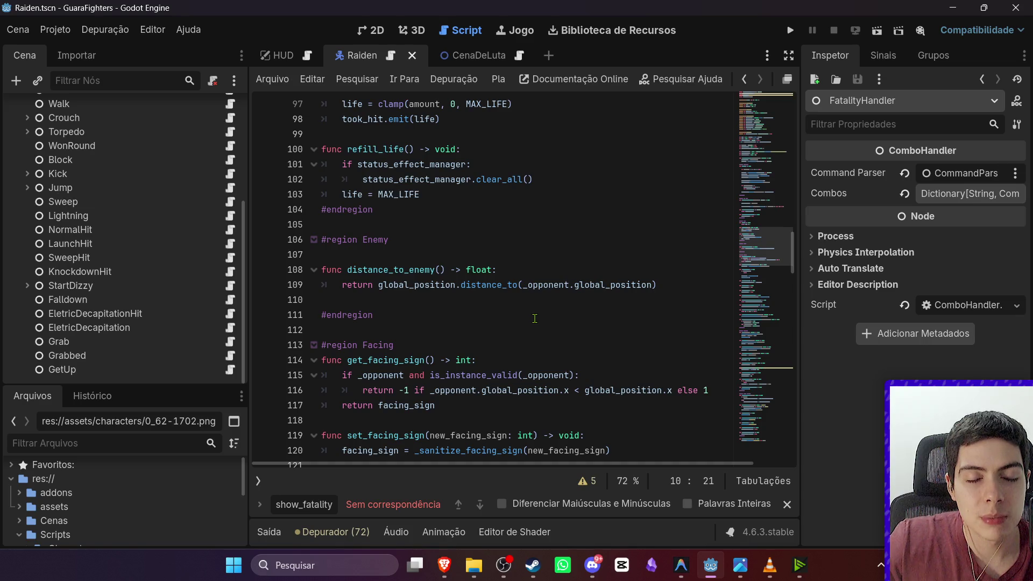
mouse_move(529, 283)
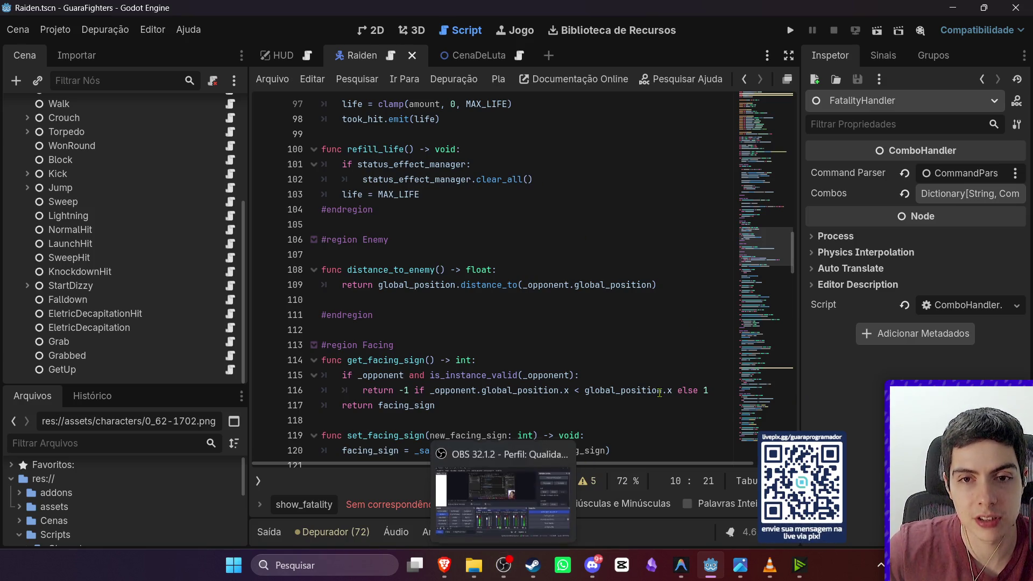
mouse_move(660, 391)
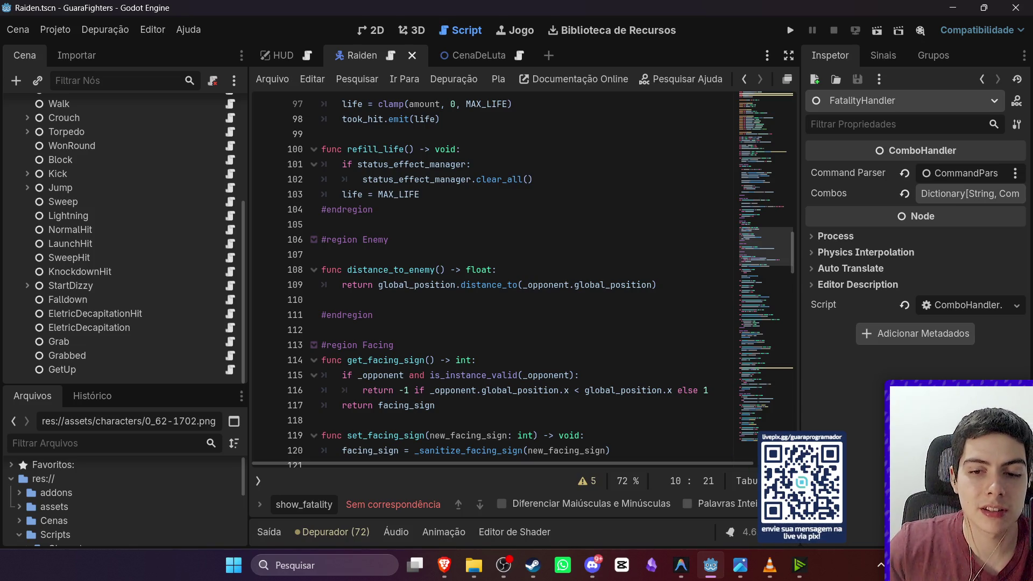
Close the show_fatality search, return to the script's top, then minimize and restore Godot
key("Escape")
scroll(692, 382, "up", 10)
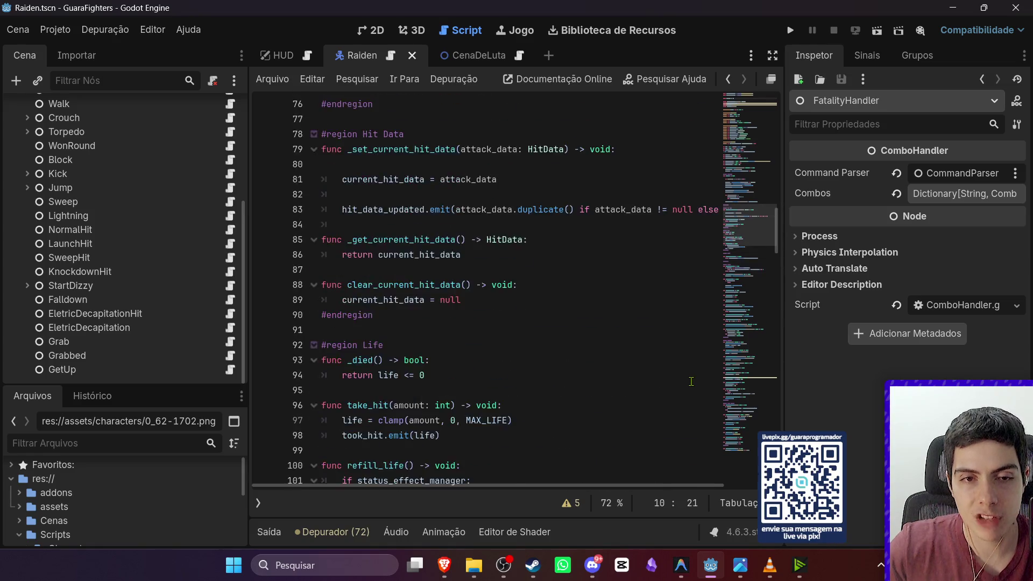
scroll(694, 381, "up", 10)
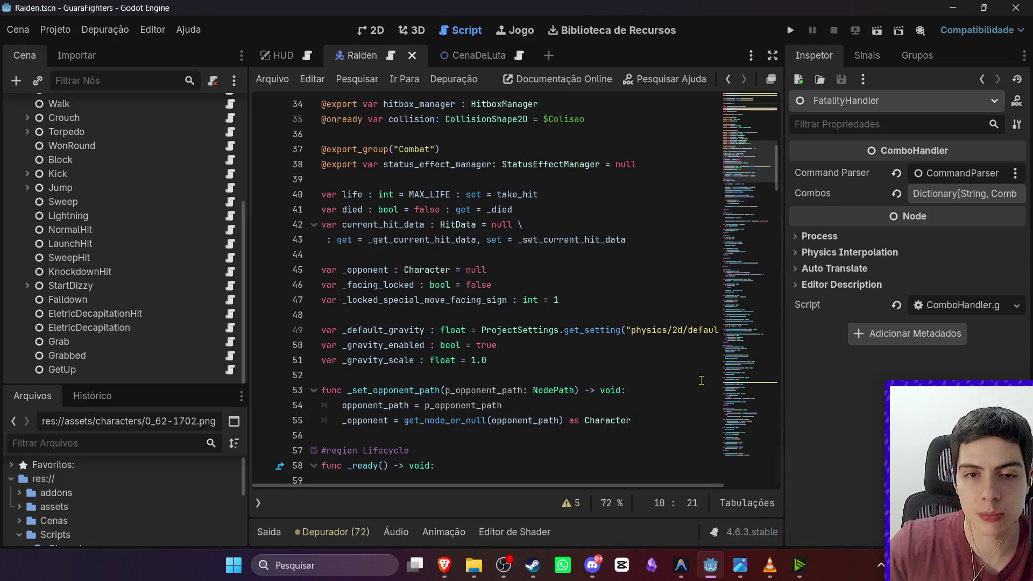
scroll(706, 375, "up", 8)
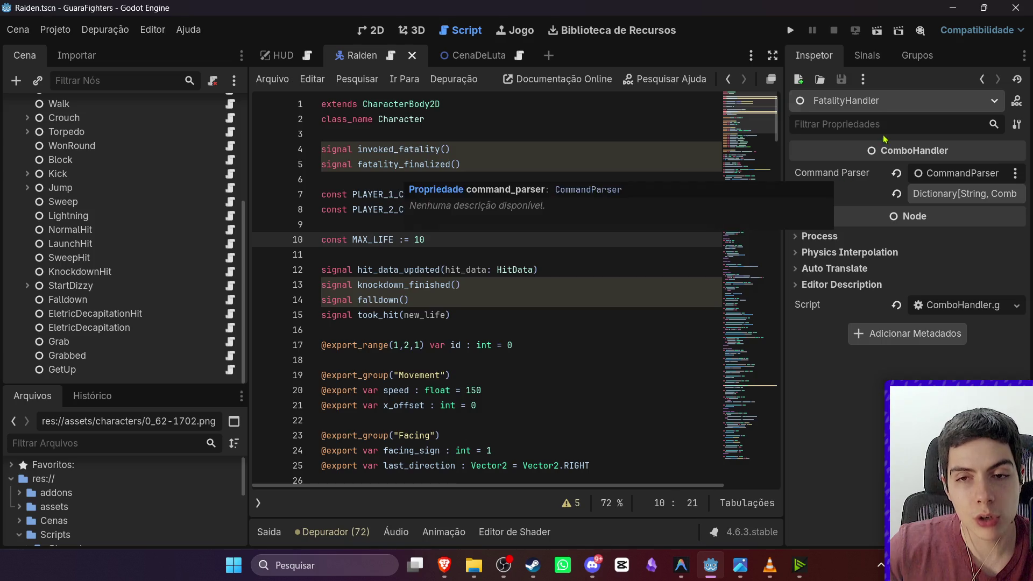
left_click(954, 6)
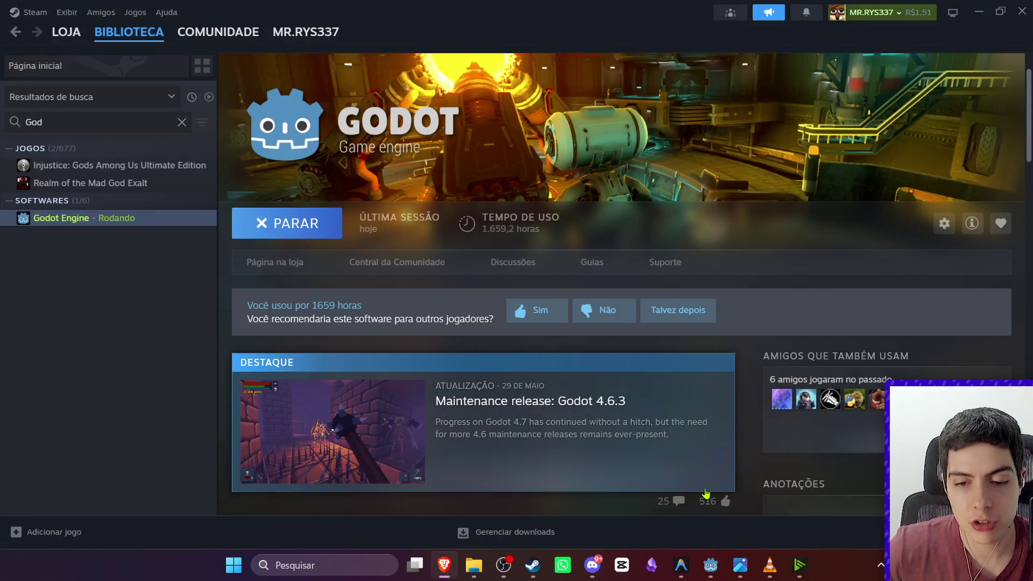
left_click(710, 566)
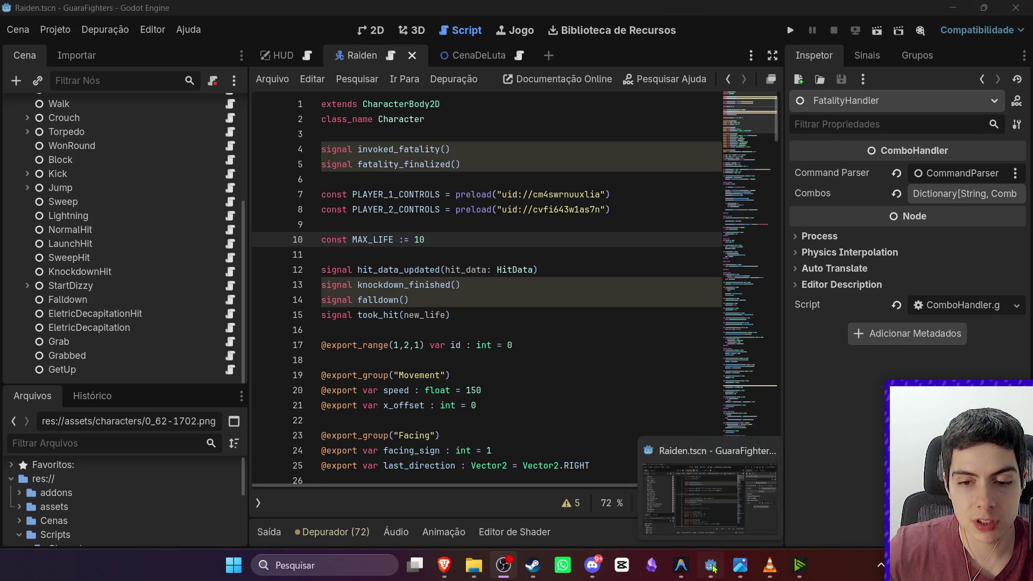
View the CenaDeLuta fight scene in 2D with both fighters and health bars
left_click(371, 30)
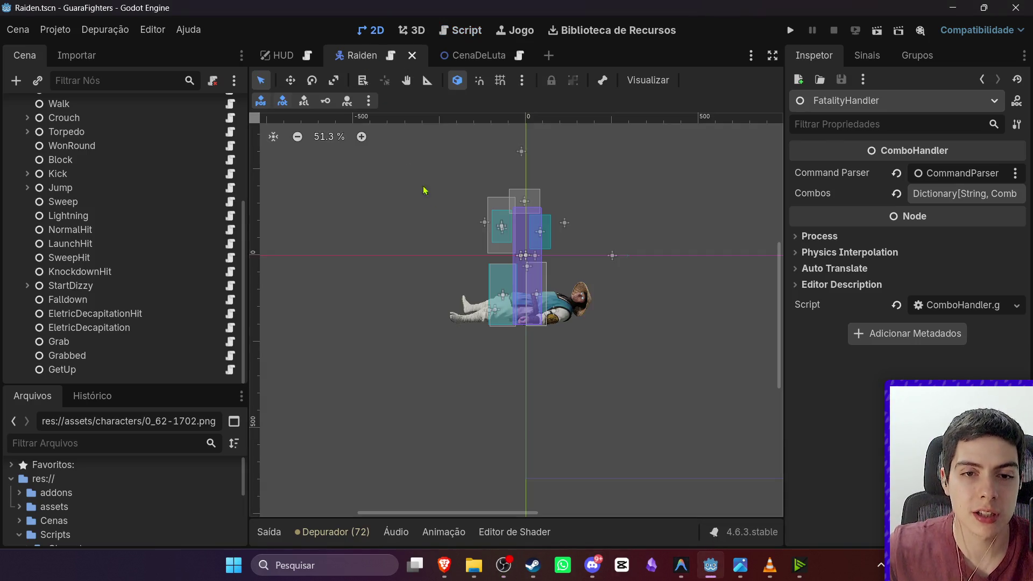
scroll(455, 224, "down", 5)
scroll(434, 189, "up", 4)
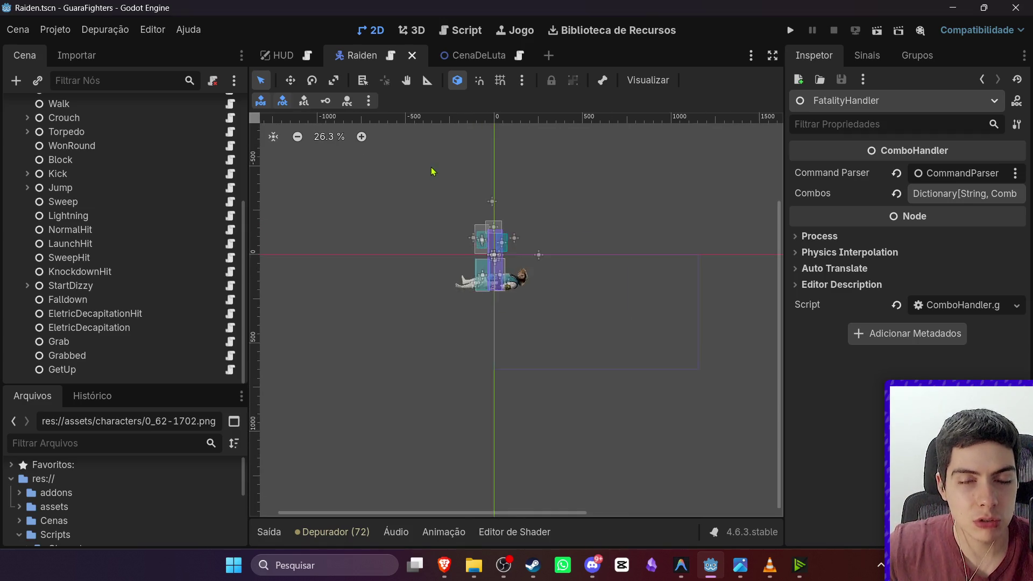
left_click(481, 59)
scroll(512, 178, "down", 1)
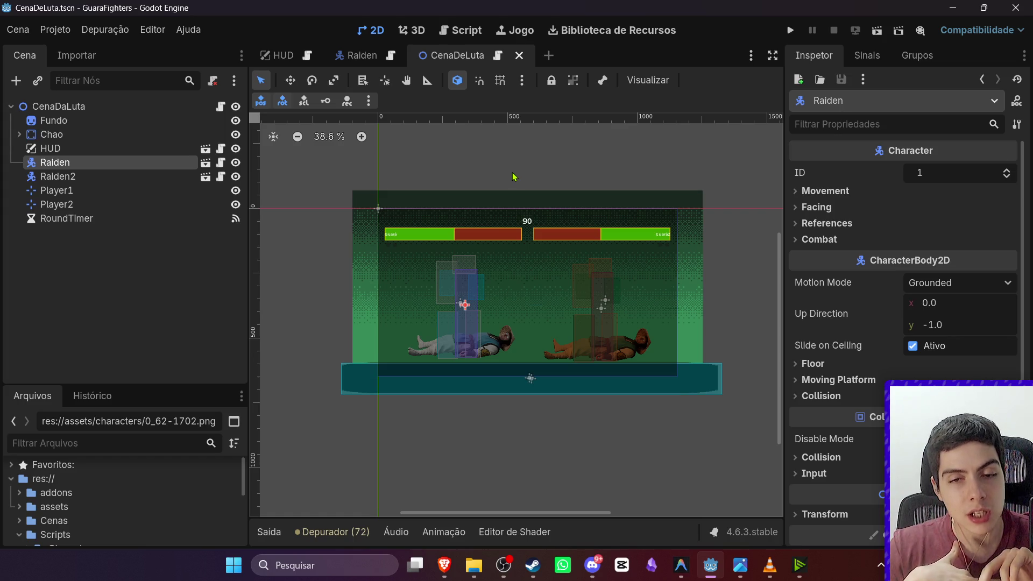
Go back to FightScene.gd and place the caret at the end of line 145
left_click(220, 106)
scroll(446, 264, "down", 3)
left_click(553, 333)
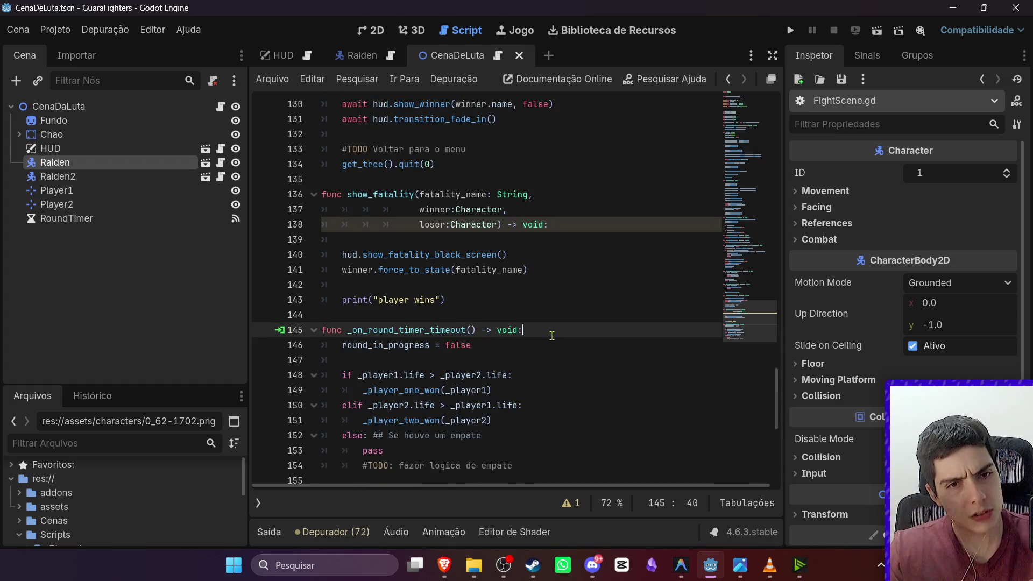
scroll(571, 323, "up", 20)
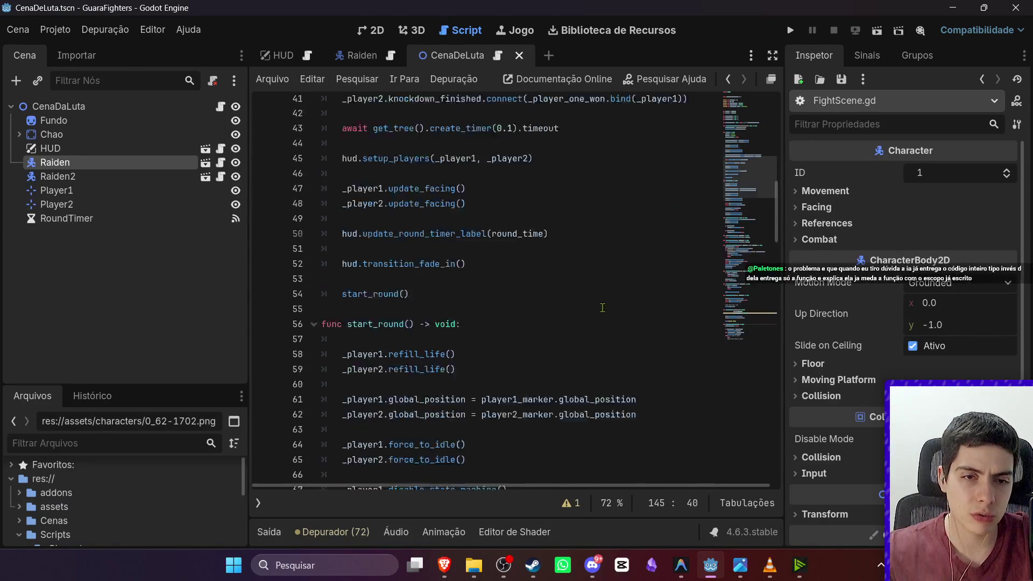
scroll(602, 309, "up", 7)
scroll(601, 310, "down", 2)
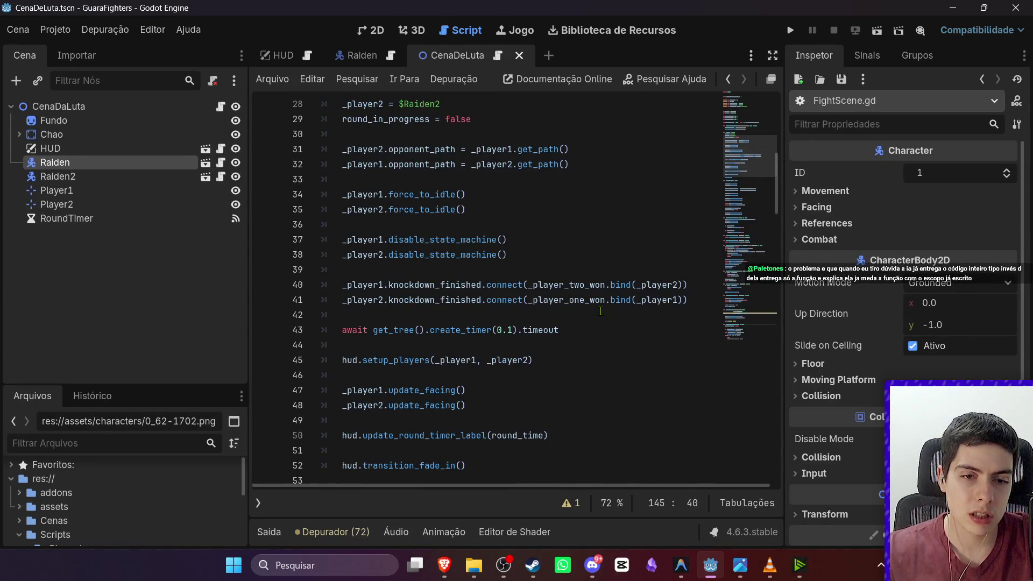
mouse_move(712, 303)
left_mouse_down()
mouse_move(442, 285)
mouse_move(323, 290)
left_mouse_up()
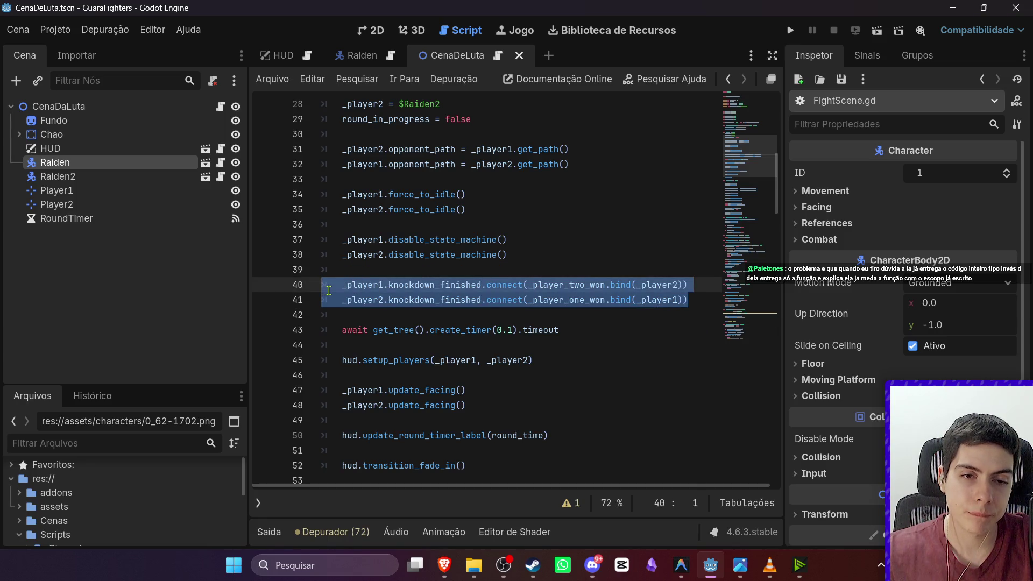
left_click(511, 311)
mouse_move(711, 302)
left_mouse_down()
mouse_move(415, 286)
mouse_move(314, 291)
left_mouse_up()
left_click(471, 300)
scroll(531, 323, "down", 13)
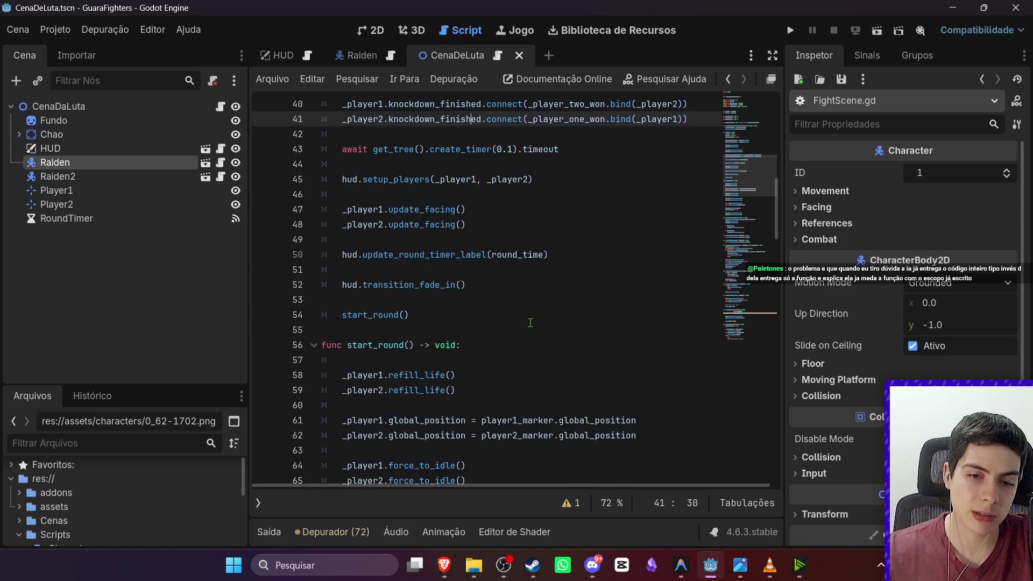
scroll(542, 331, "down", 10)
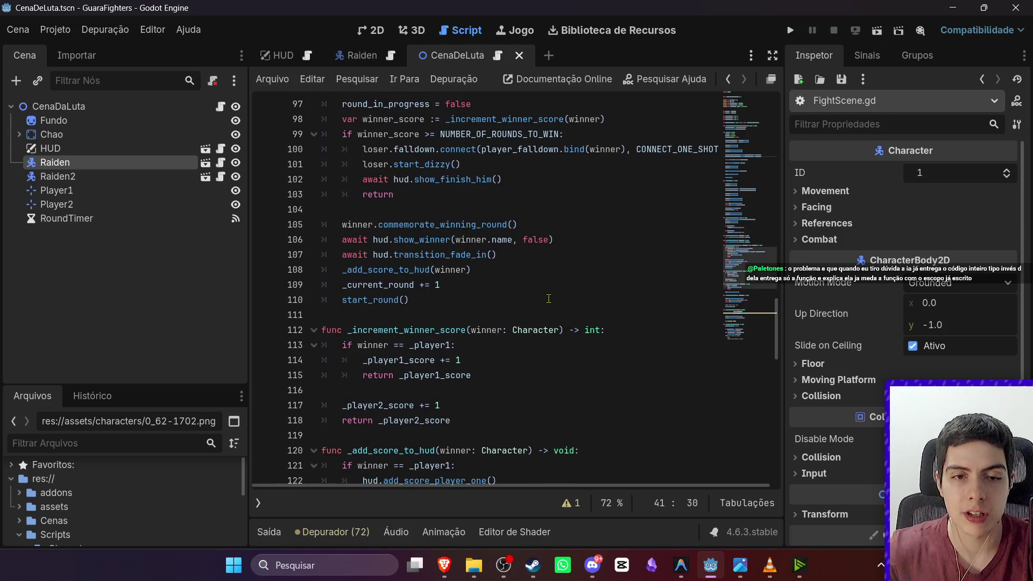
scroll(546, 320, "down", 7)
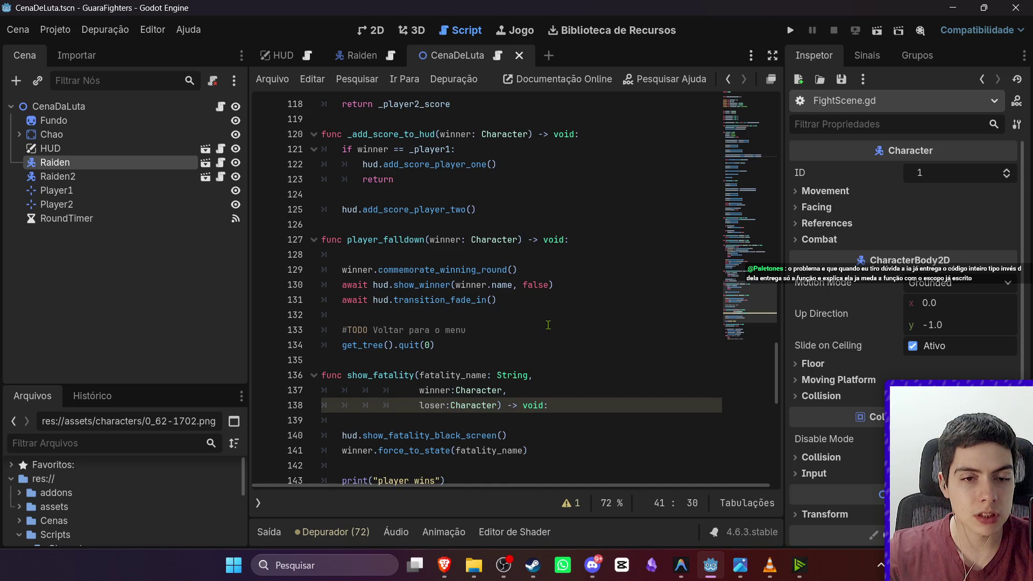
scroll(548, 325, "down", 3)
left_click(353, 239)
left_click(357, 240)
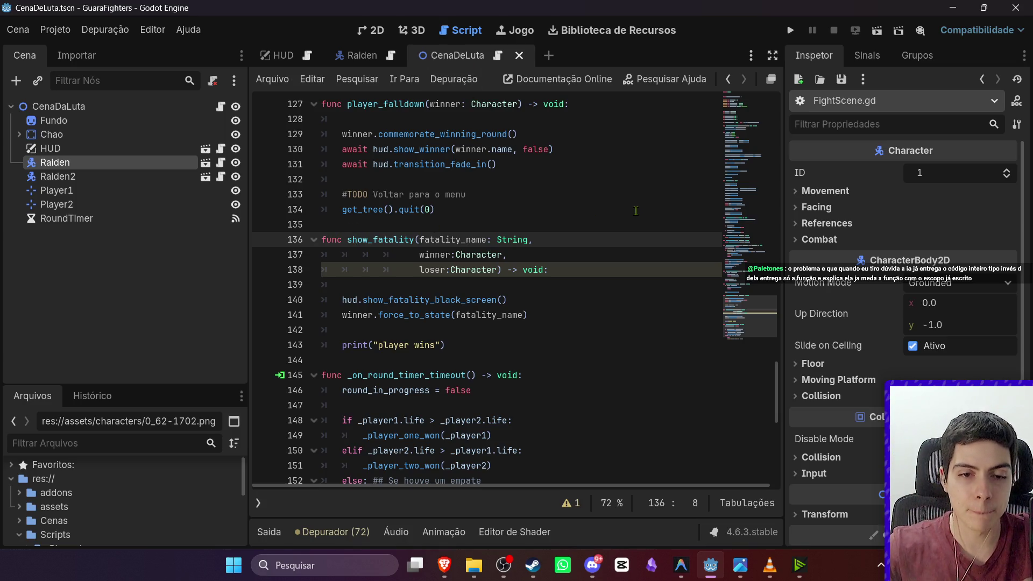
scroll(491, 227, "down", 3)
scroll(554, 261, "up", 6)
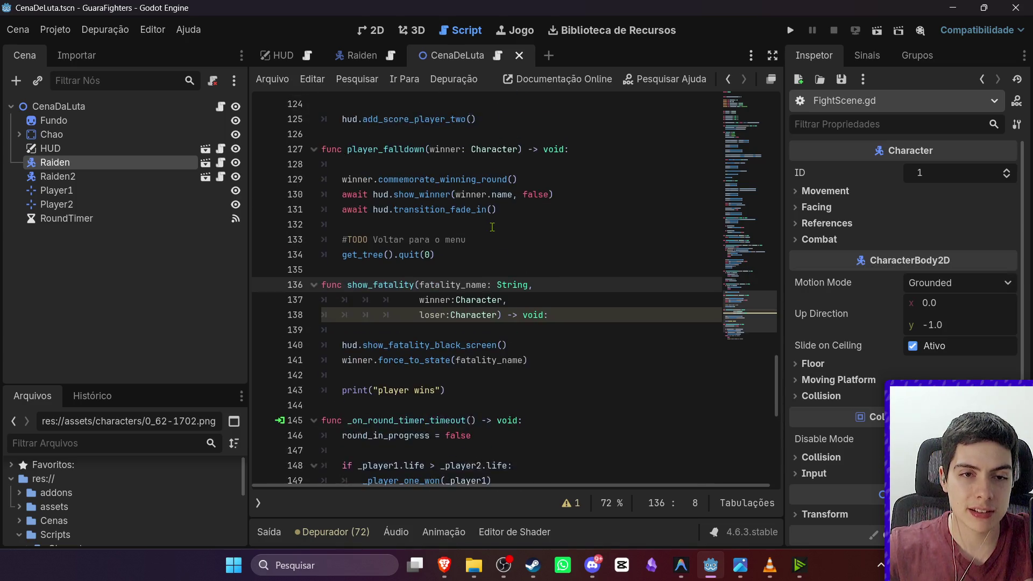
scroll(555, 260, "up", 1)
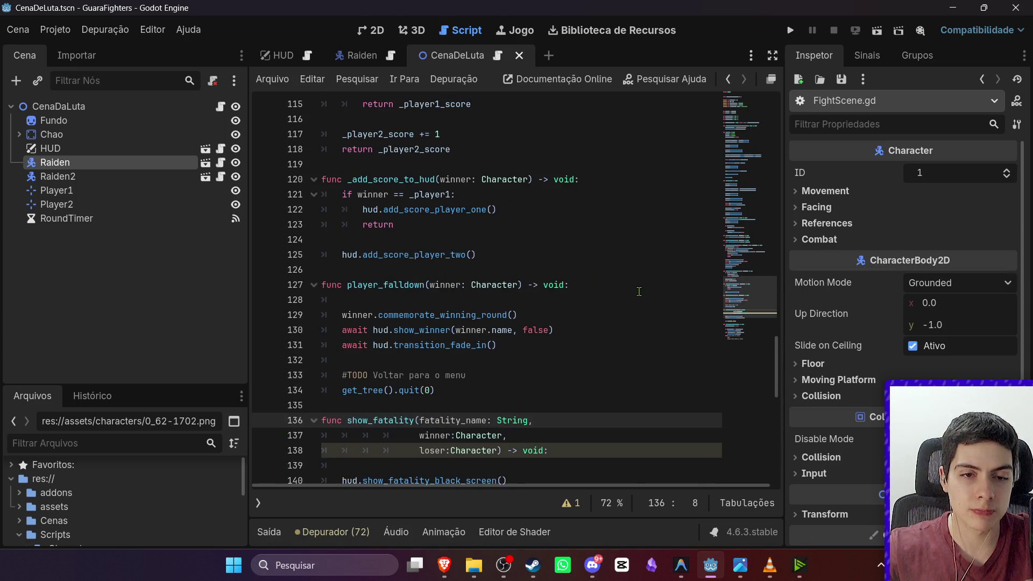
left_click_drag(635, 293, 288, 284)
key("Up")
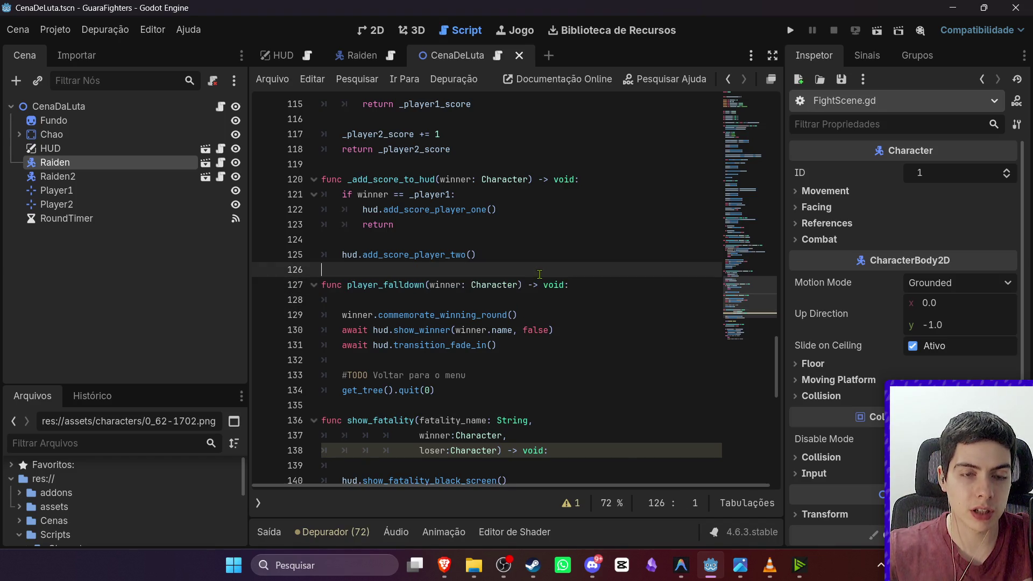
scroll(559, 302, "down", 4)
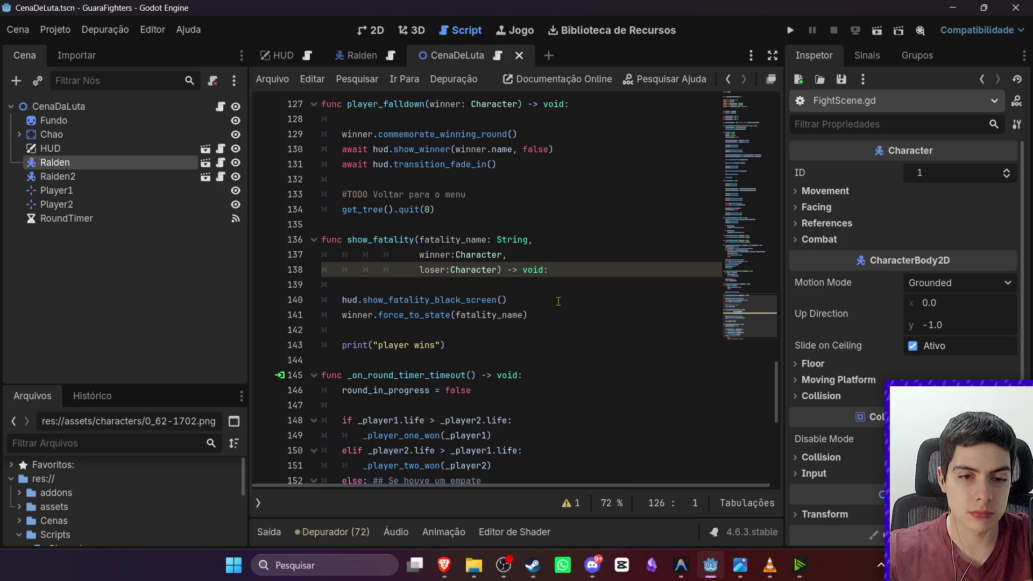
scroll(559, 301, "up", 10)
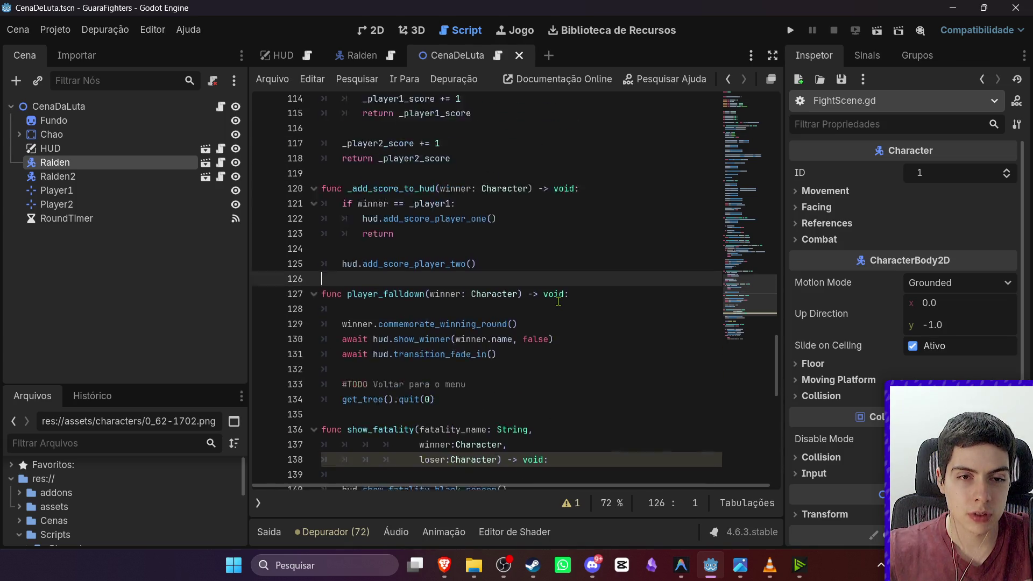
scroll(558, 302, "up", 12)
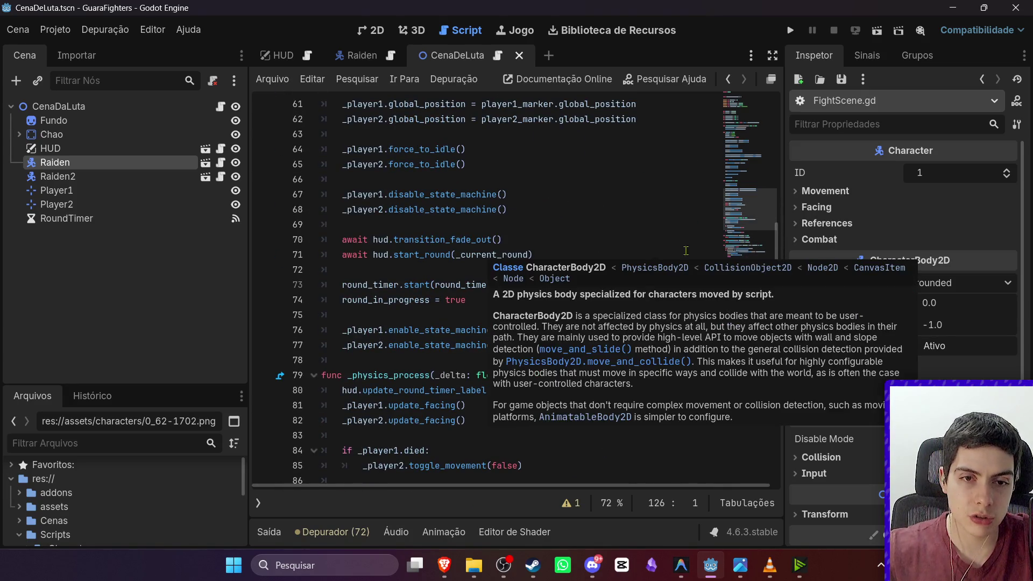
scroll(423, 332, "down", 2)
scroll(422, 332, "down", 5)
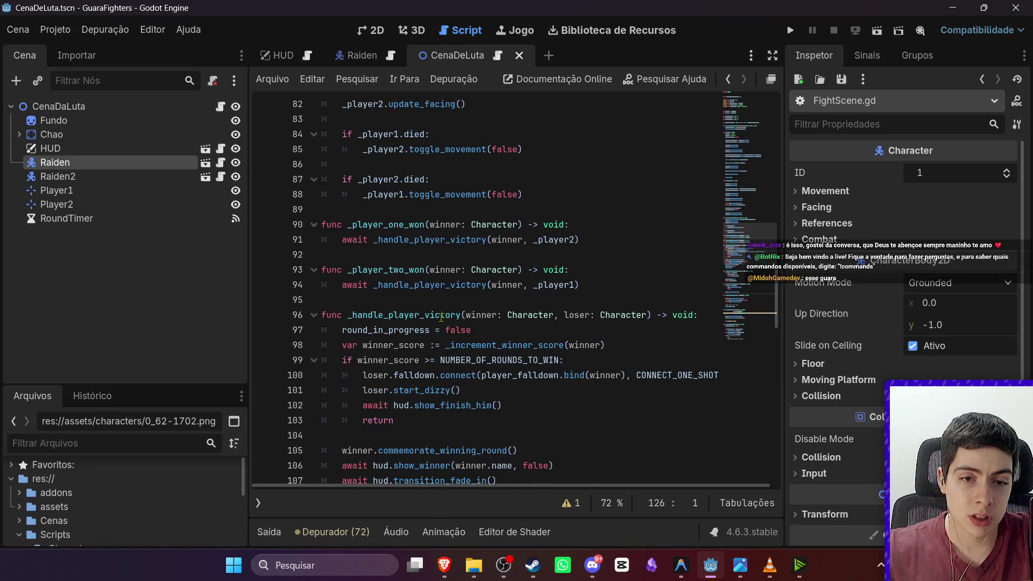
scroll(441, 315, "down", 1)
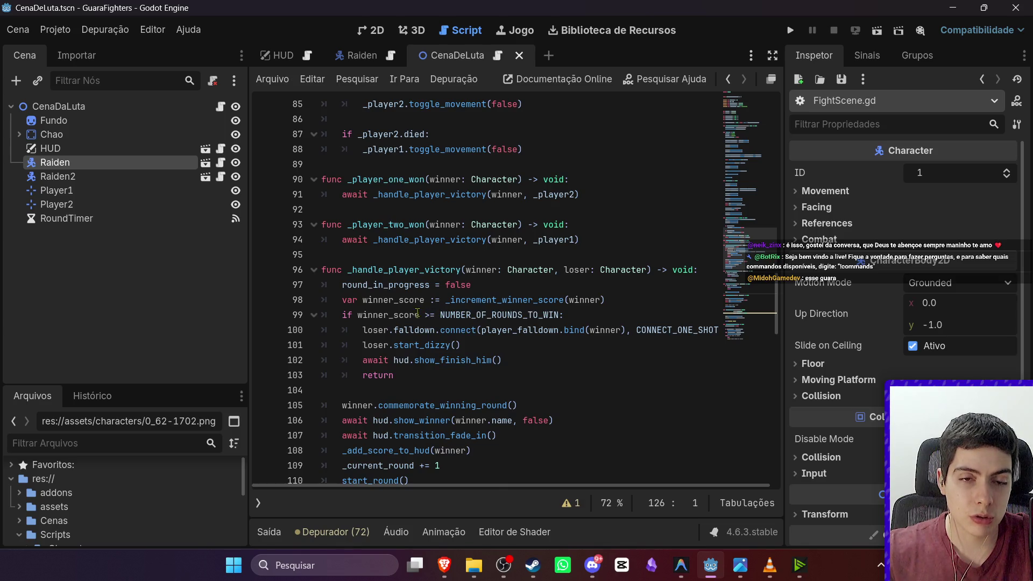
scroll(403, 311, "down", 2)
scroll(403, 311, "down", 9)
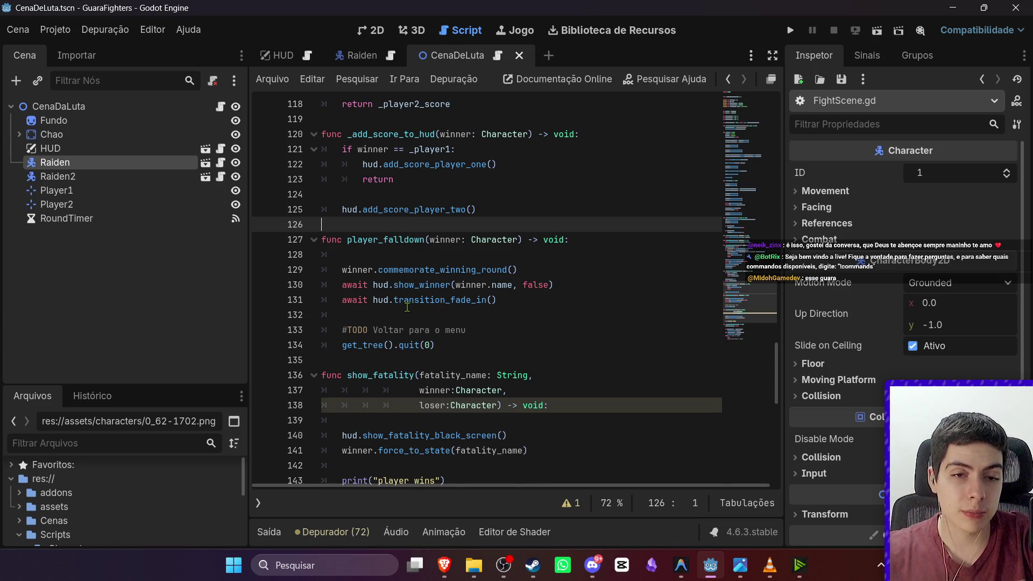
scroll(407, 307, "up", 20)
scroll(406, 291, "up", 5)
double_click(568, 194)
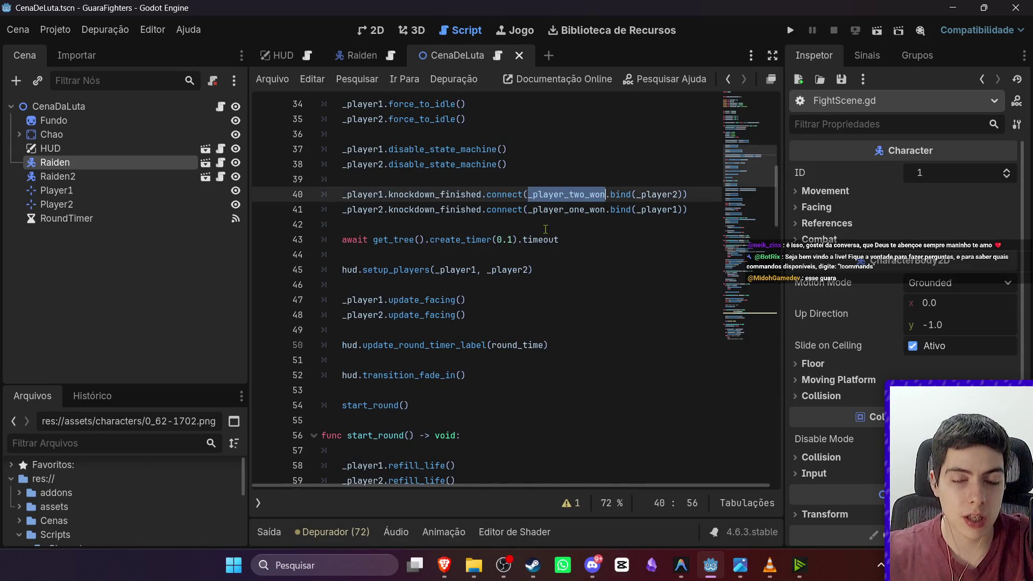
scroll(552, 220, "down", 12)
scroll(530, 257, "down", 3)
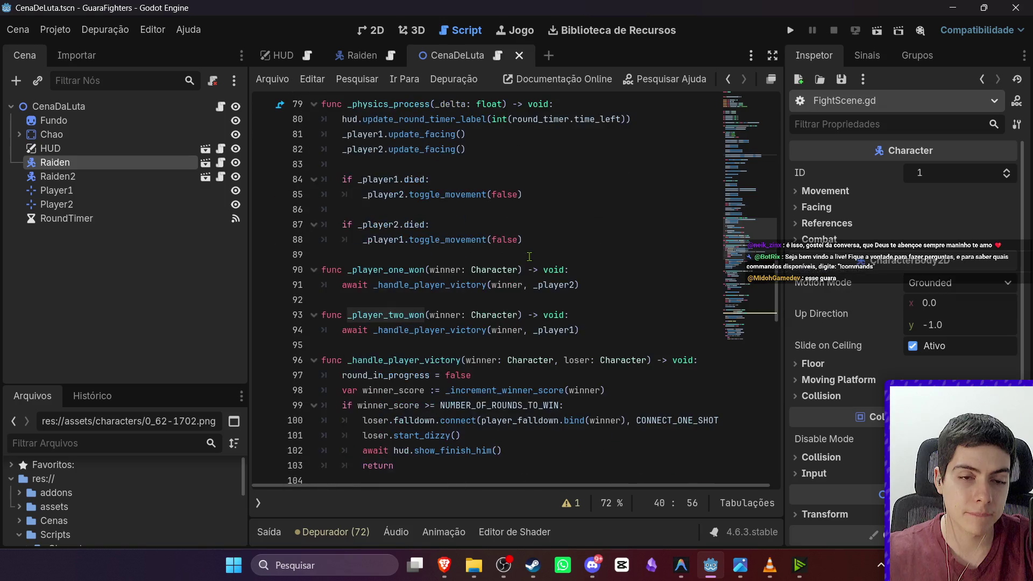
scroll(530, 257, "down", 1)
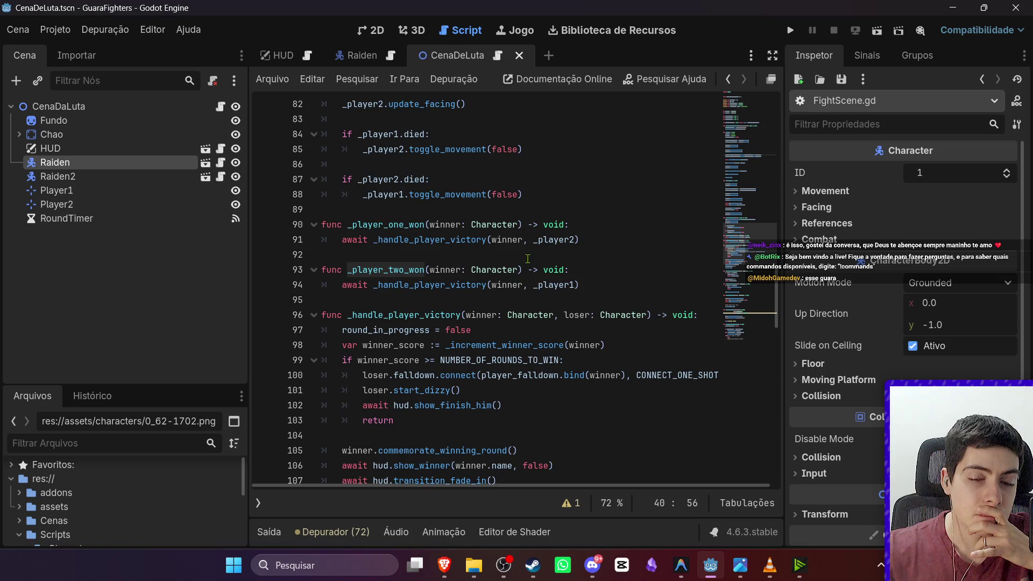
left_click_drag(564, 364, 359, 361)
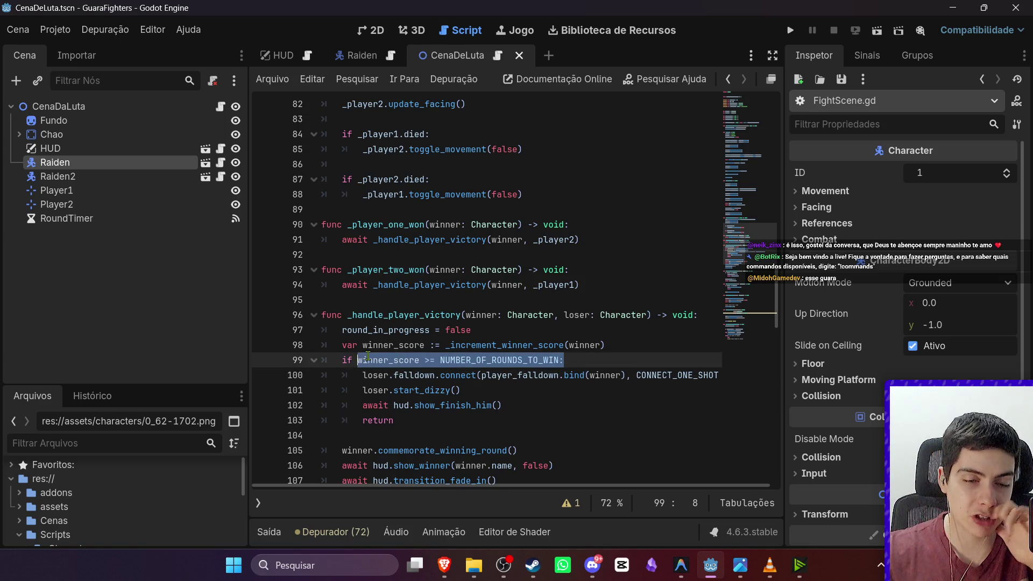
left_click(368, 360)
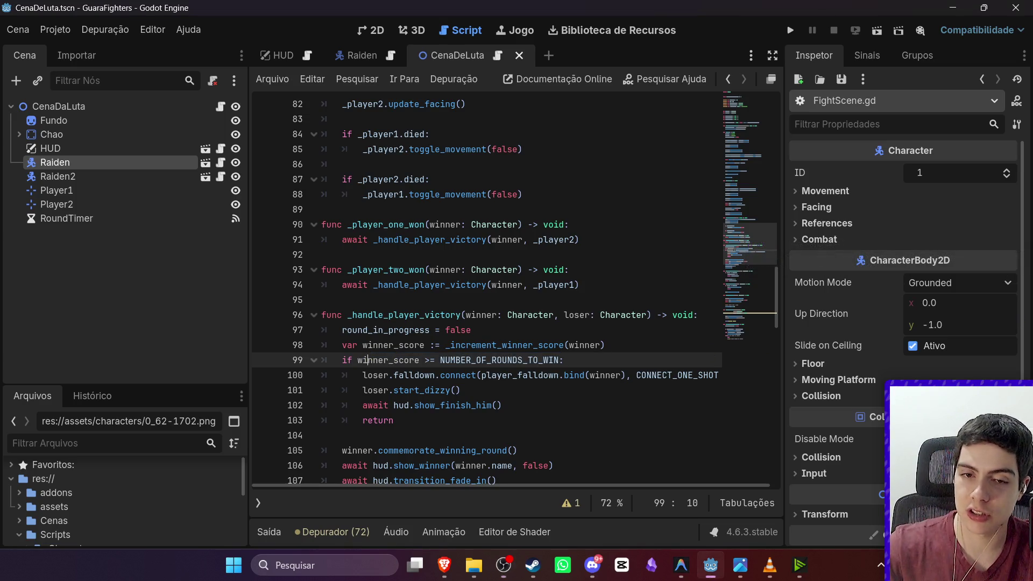
left_click_drag(564, 360, 343, 361)
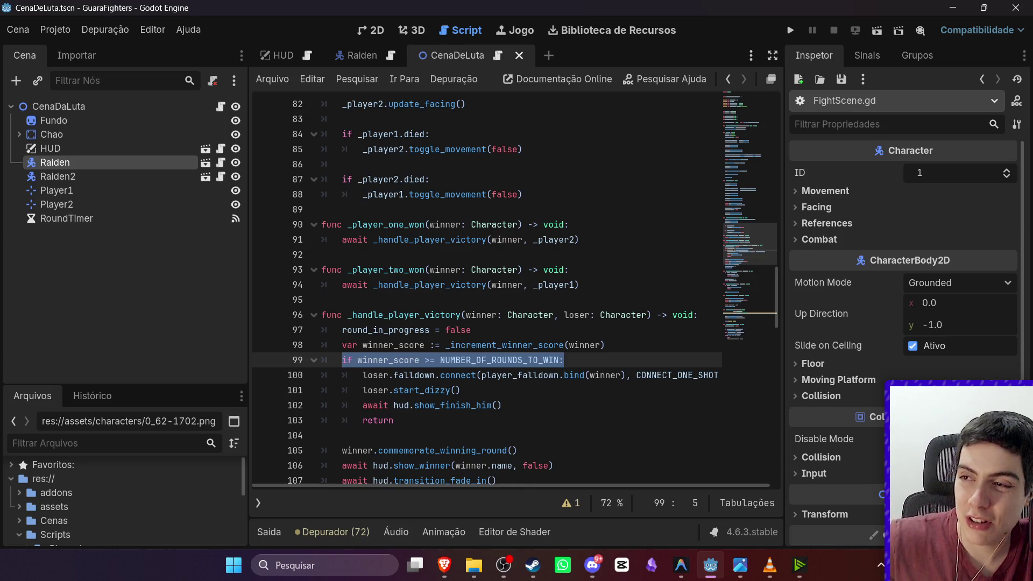
key("alt+Tab")
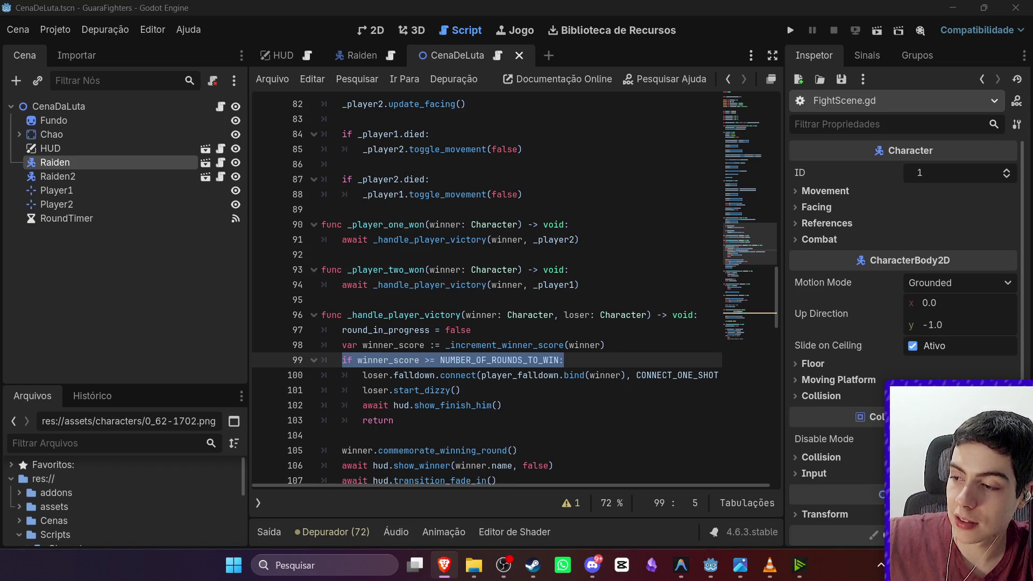
left_click(503, 565)
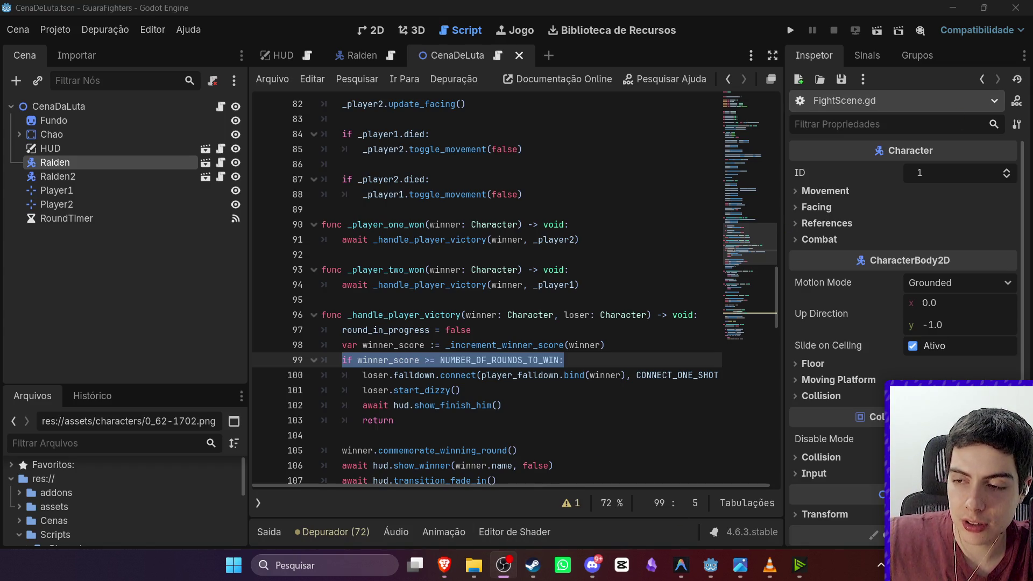